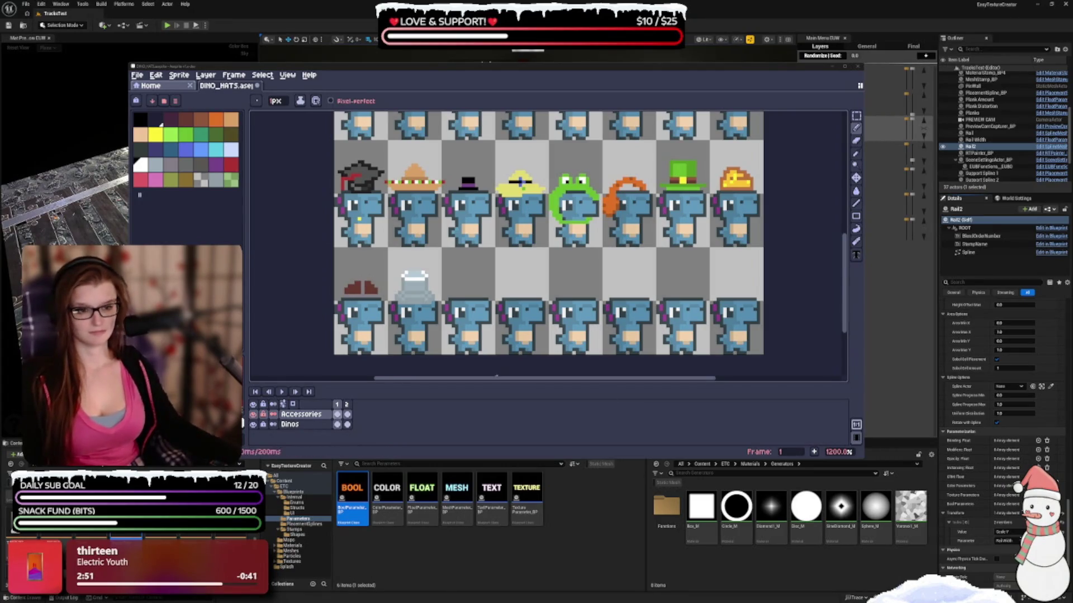
# Step: Zoom the DINO_HATS sheet from 1200% to 1600% so both dino rows fill the canvas
pyautogui.scroll(1, 477, 318)
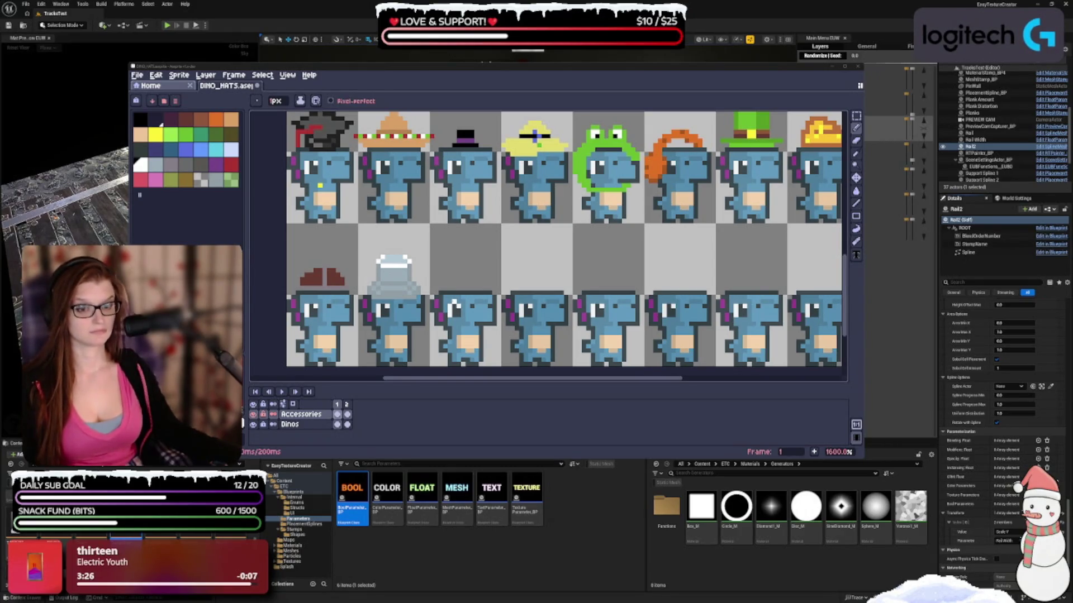
# Step: Draw a black hat-brim line over the third bottom-row dino's head with the pencil
pyautogui.click(140, 118)
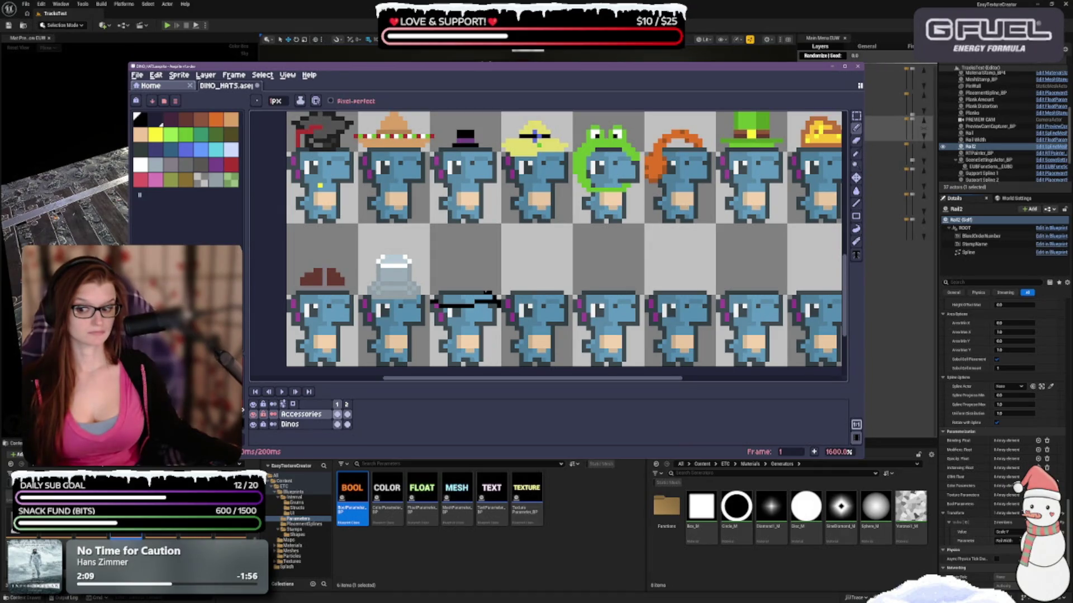
pyautogui.click(482, 291)
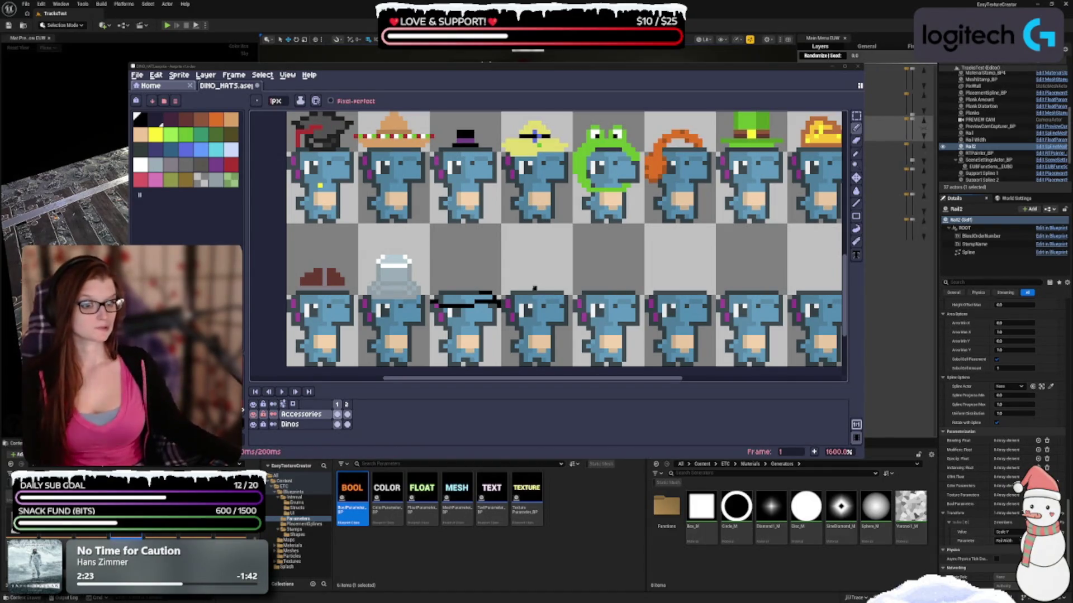
pyautogui.click(511, 277)
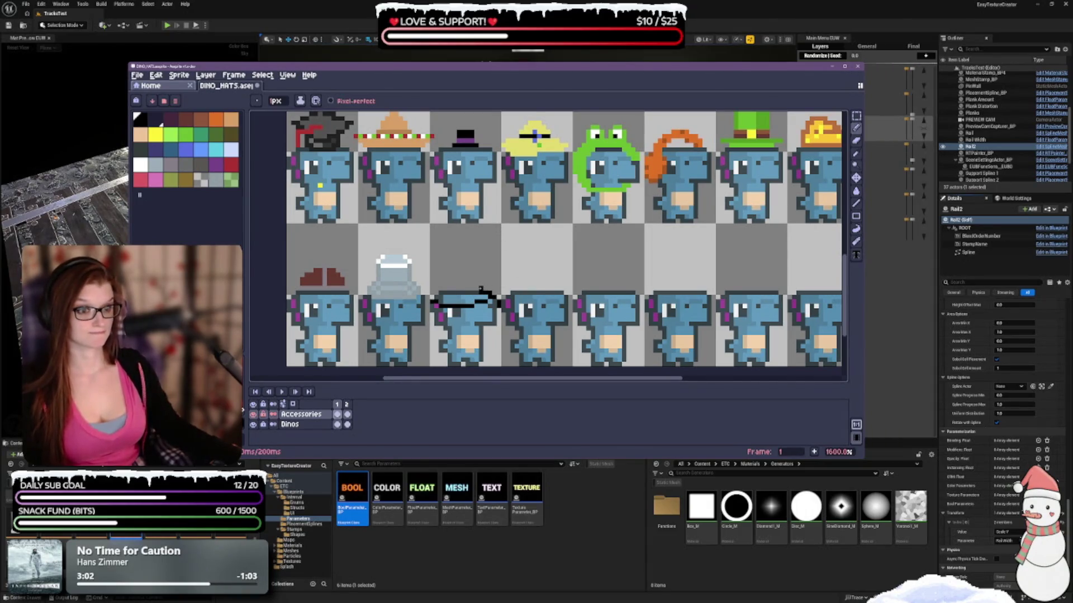
# Step: Sketch a rounded black crown above the brim, reworking and undoing strokes along its top
pyautogui.moveTo(480, 289); pyautogui.dragTo(458, 288)
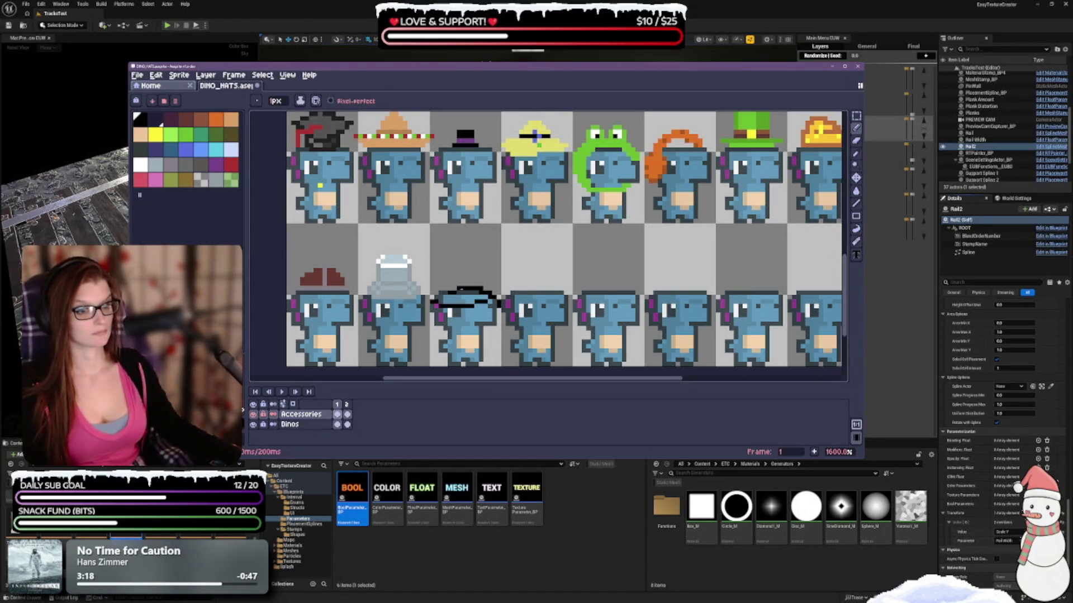
pyautogui.moveTo(457, 289); pyautogui.dragTo(476, 287)
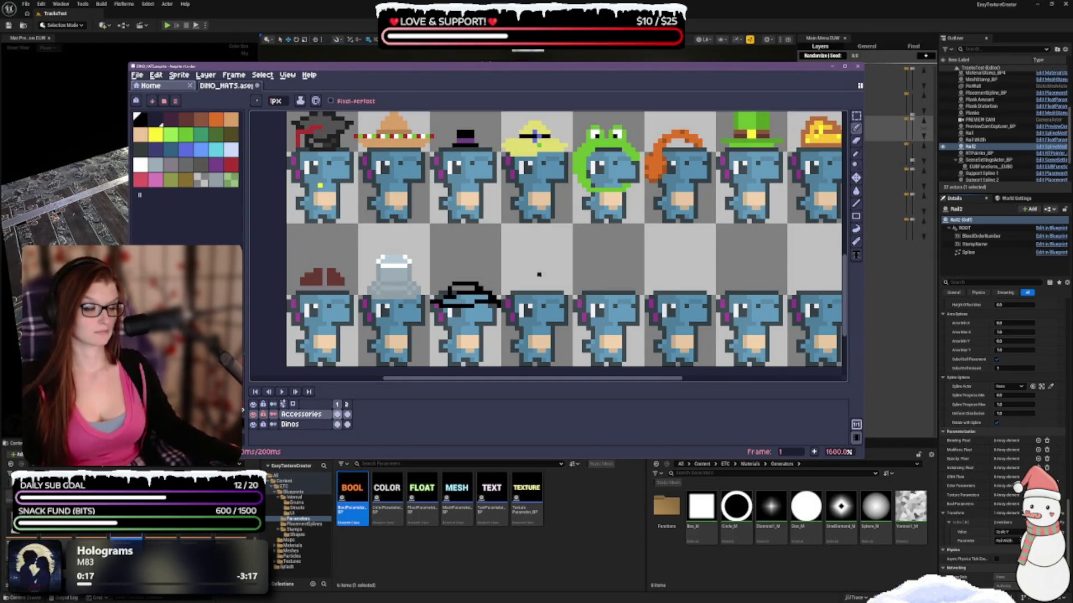
pyautogui.hotkey('ctrl', 'z')
# Step: Undo the last two pencil strokes on the hat outline, removing the stray black dot
pyautogui.press('v')
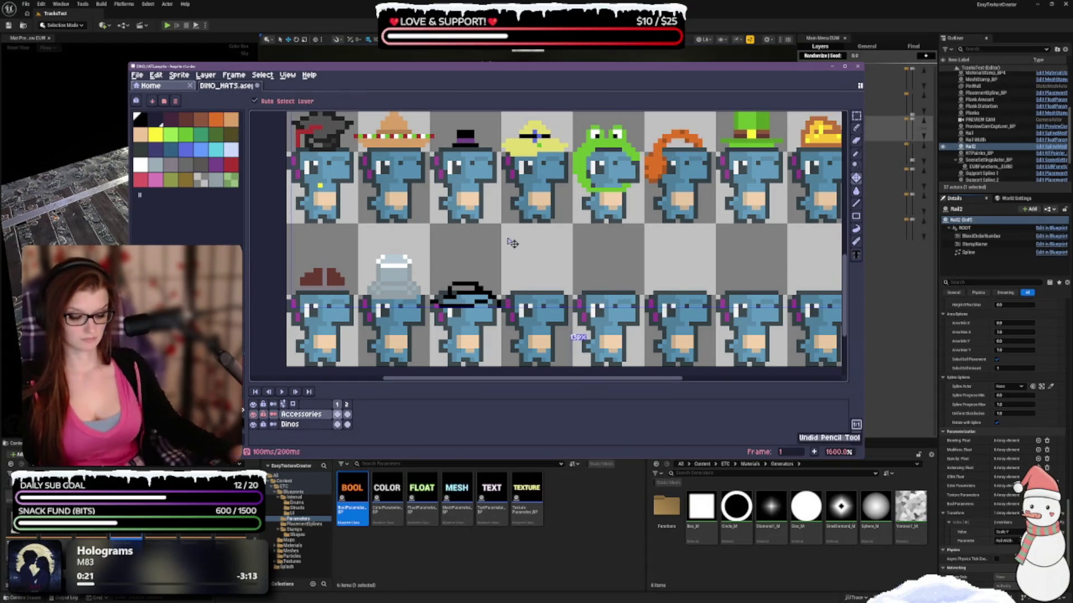
pyautogui.press('b')
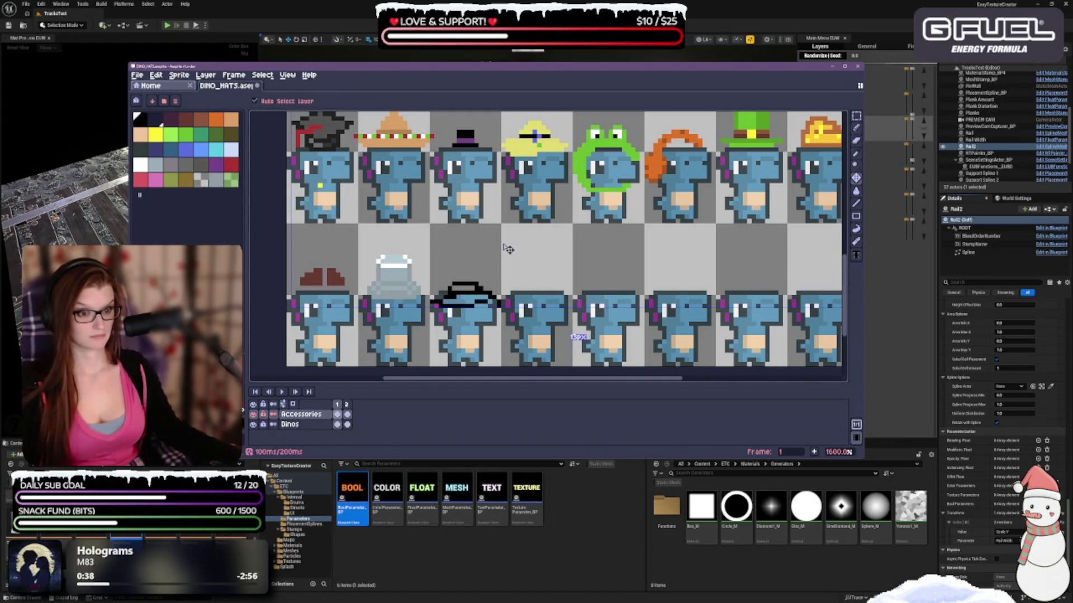
pyautogui.hotkey('ctrl', 'z')
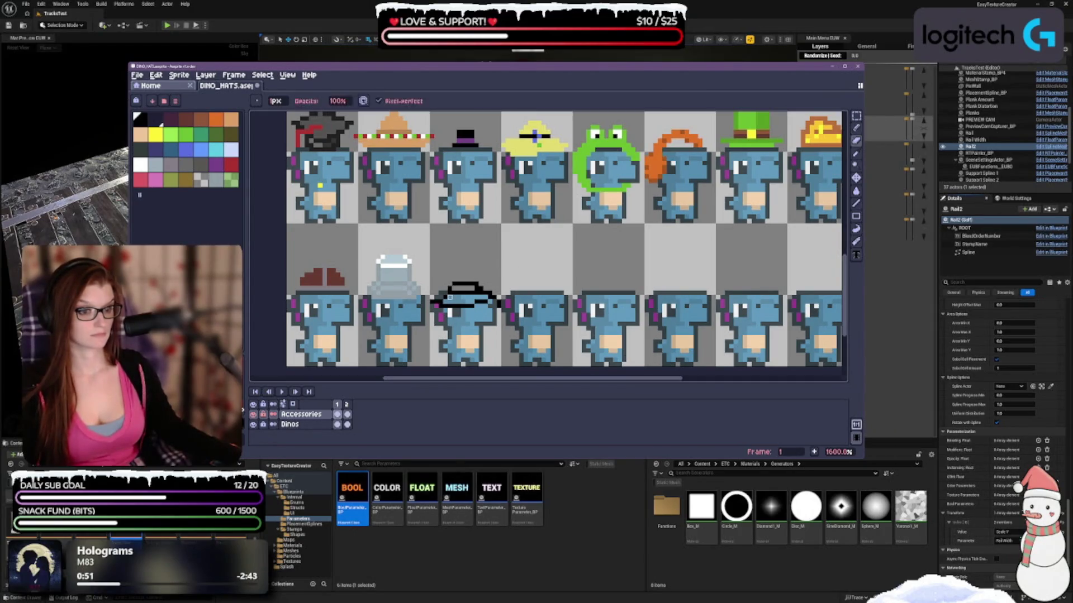
pyautogui.hotkey('ctrl', 'z')
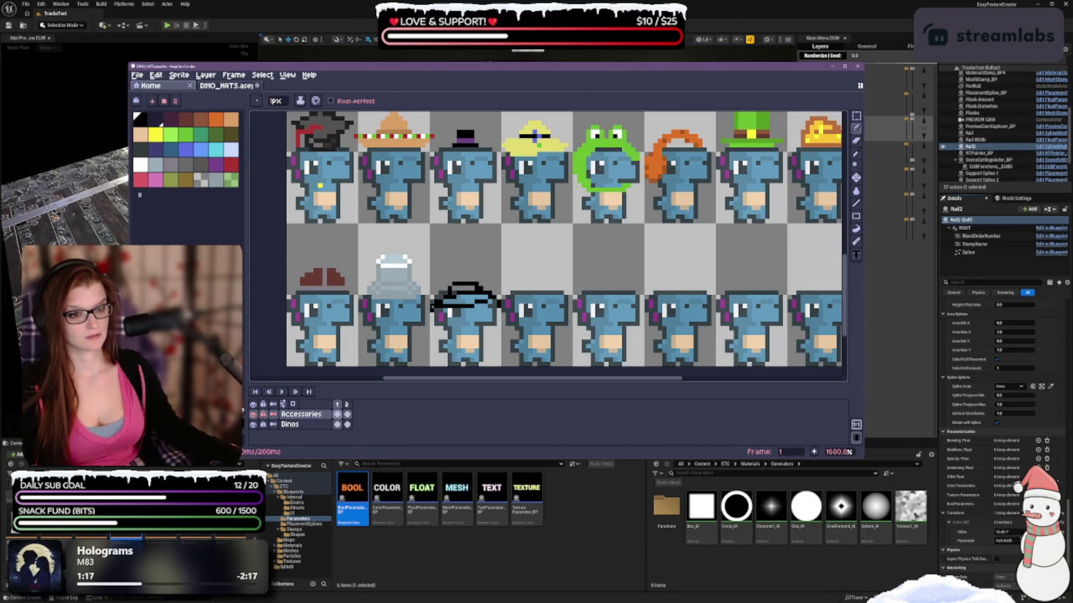
# Step: Bend the brim's left tip downward, discarding trial strokes under the brim and above the hat
pyautogui.moveTo(435, 309); pyautogui.dragTo(437, 333)
pyautogui.hotkey('ctrl', 'z')
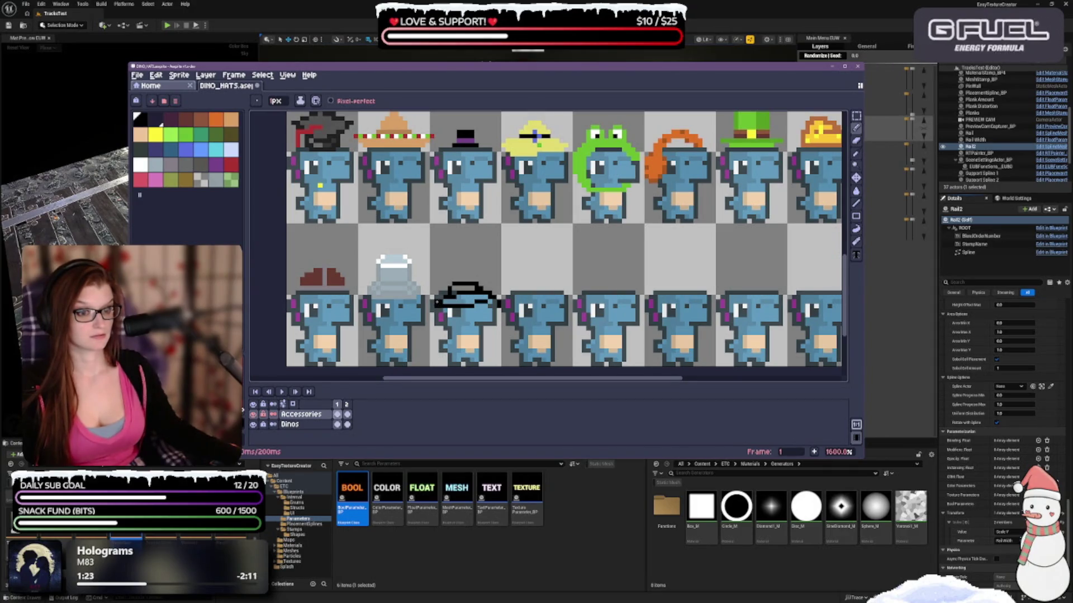
pyautogui.click(481, 279)
pyautogui.hotkey('ctrl', 'z')
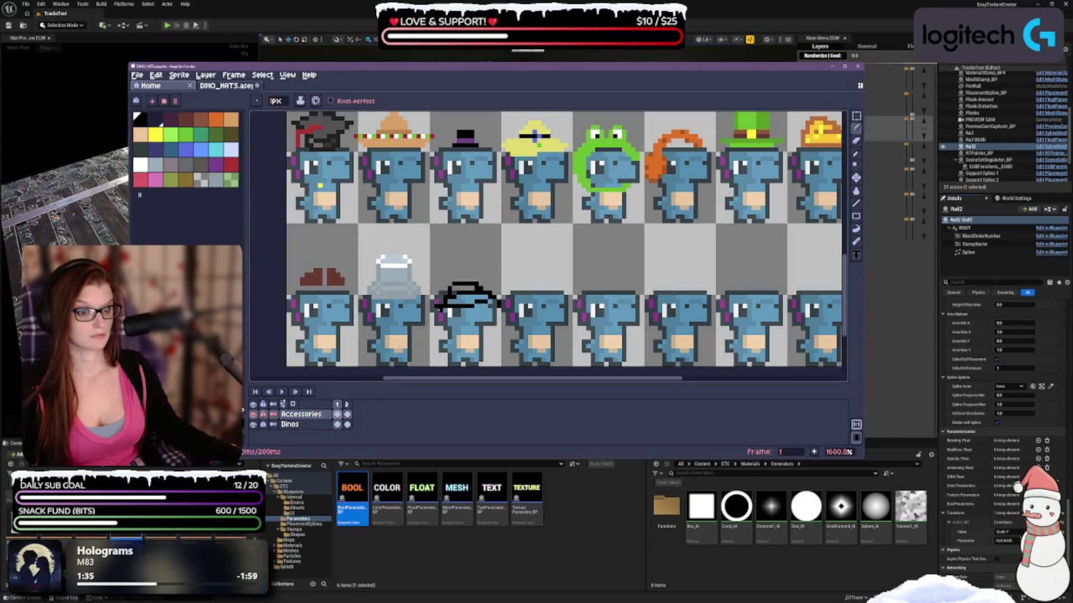
pyautogui.click(442, 308)
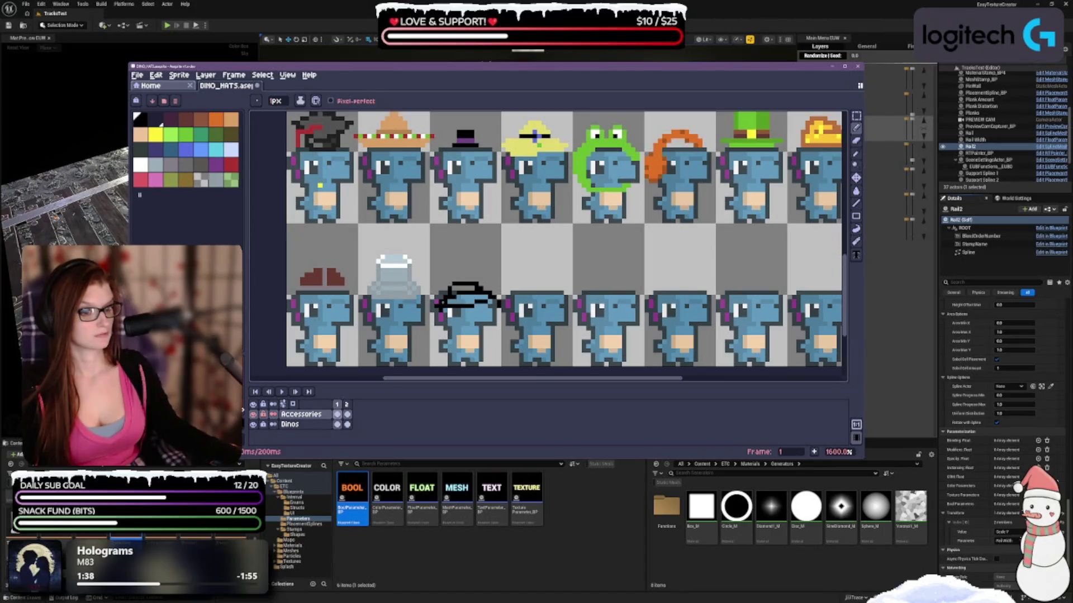
# Step: Erase and redraw parts of the third dino's black hat outline, alternating eraser and pencil
pyautogui.press('e')
pyautogui.press('e')
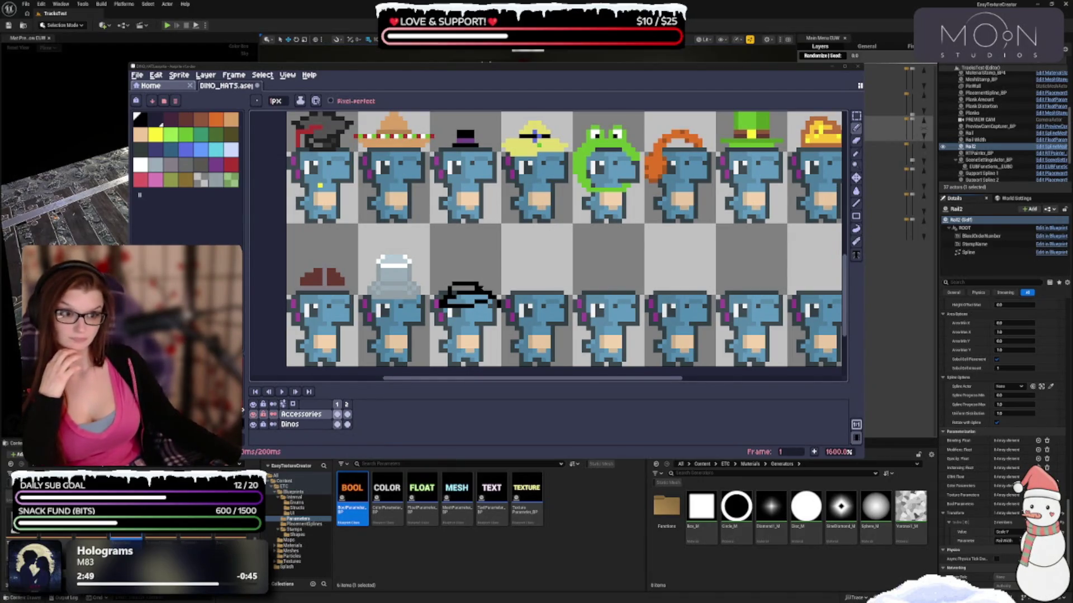
pyautogui.hotkey('alt', 'Tab')
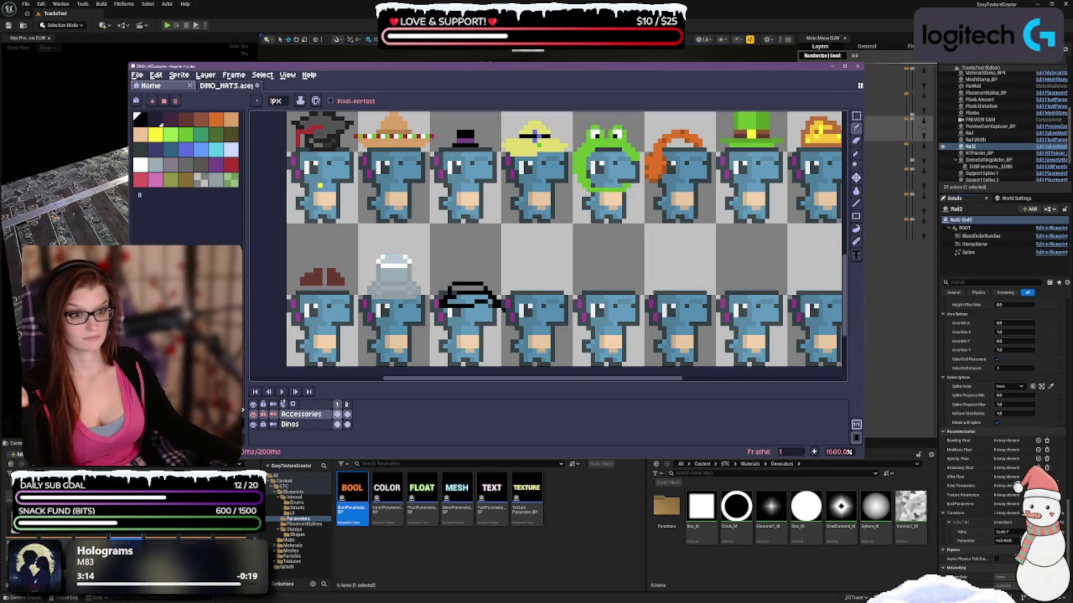
pyautogui.press('e')
pyautogui.press('b')
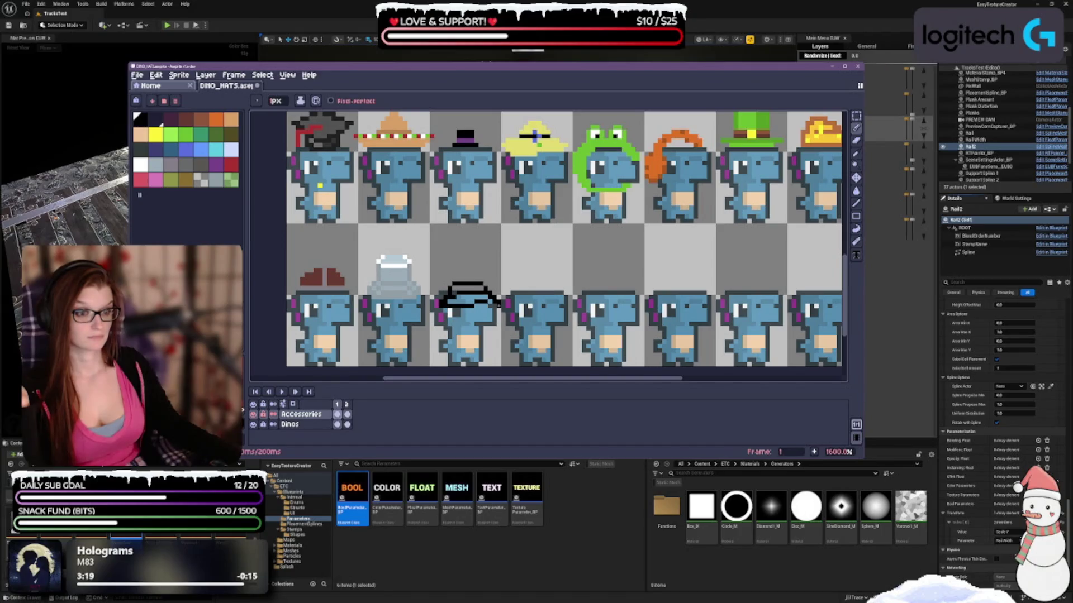
pyautogui.press('e')
pyautogui.press('b')
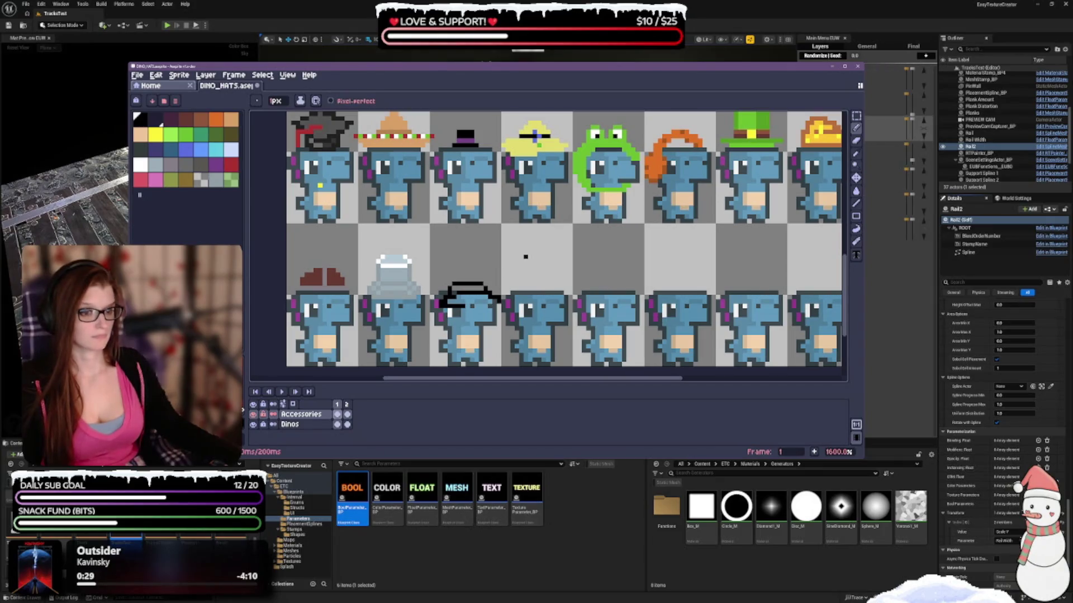
# Step: Undo and redo eraser and pencil strokes until the crown and curved brim outline are whole again
pyautogui.hotkey('ctrl', 'z')
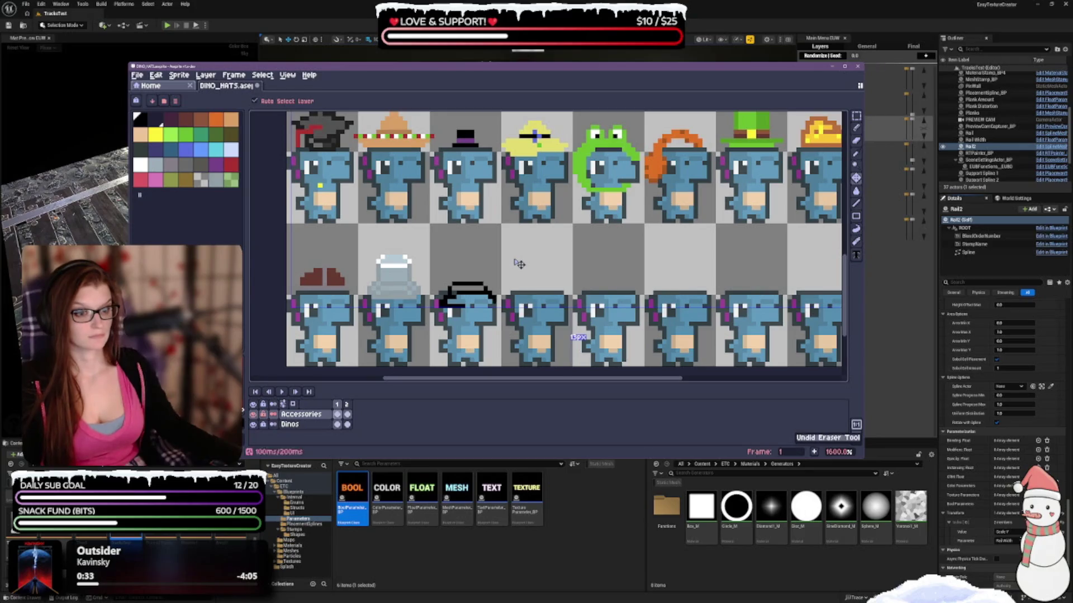
pyautogui.hotkey('ctrl', 'z')
pyautogui.hotkey('ctrl', 'z')
pyautogui.hotkey('ctrl', 'z')
pyautogui.hotkey('ctrl', 'z')
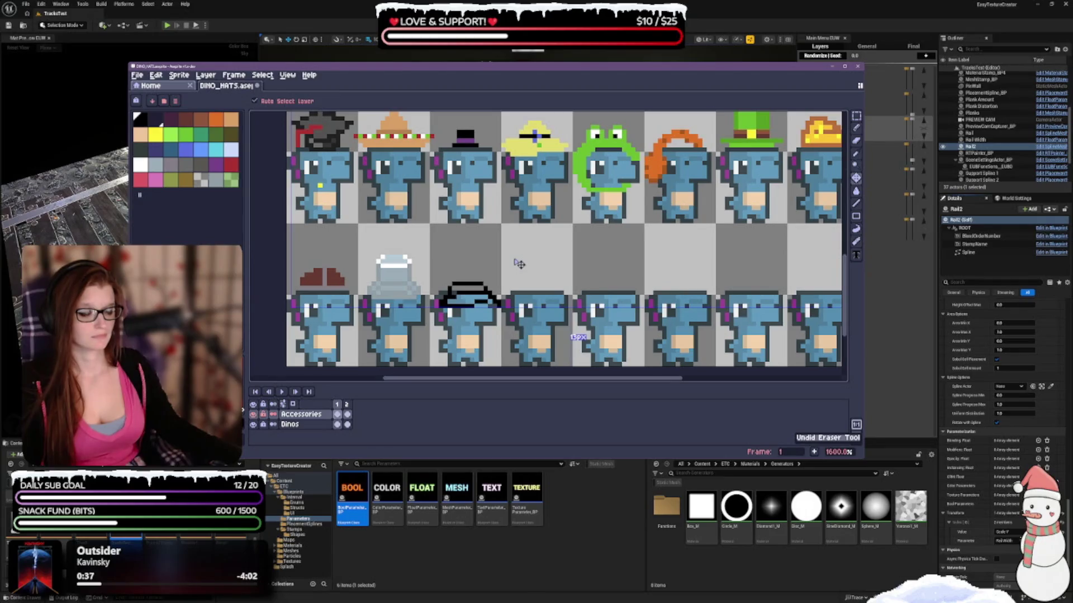
pyautogui.press('b')
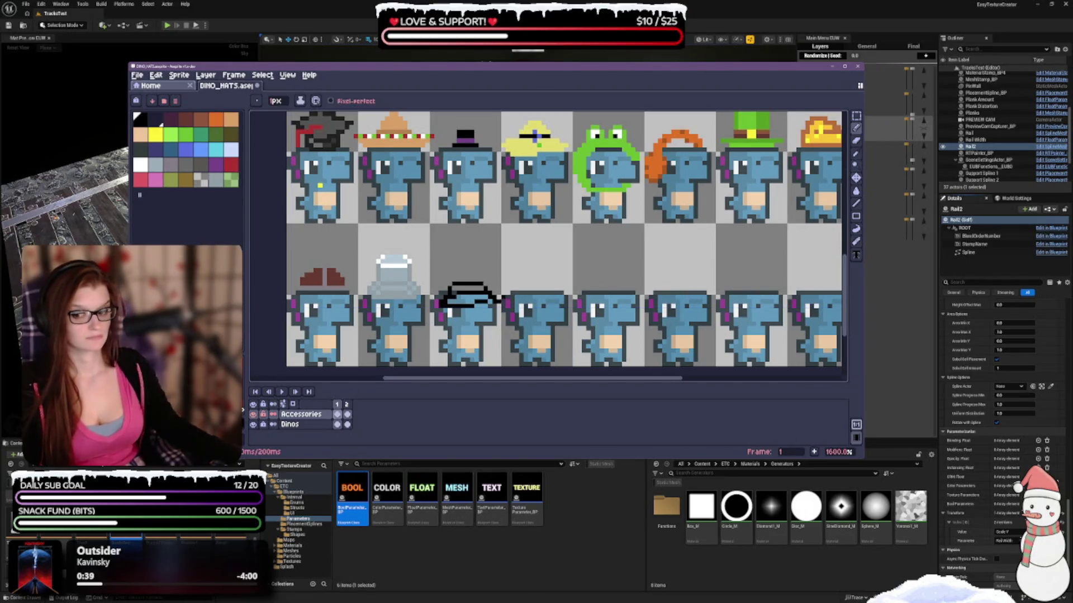
pyautogui.hotkey('ctrl', 'y')
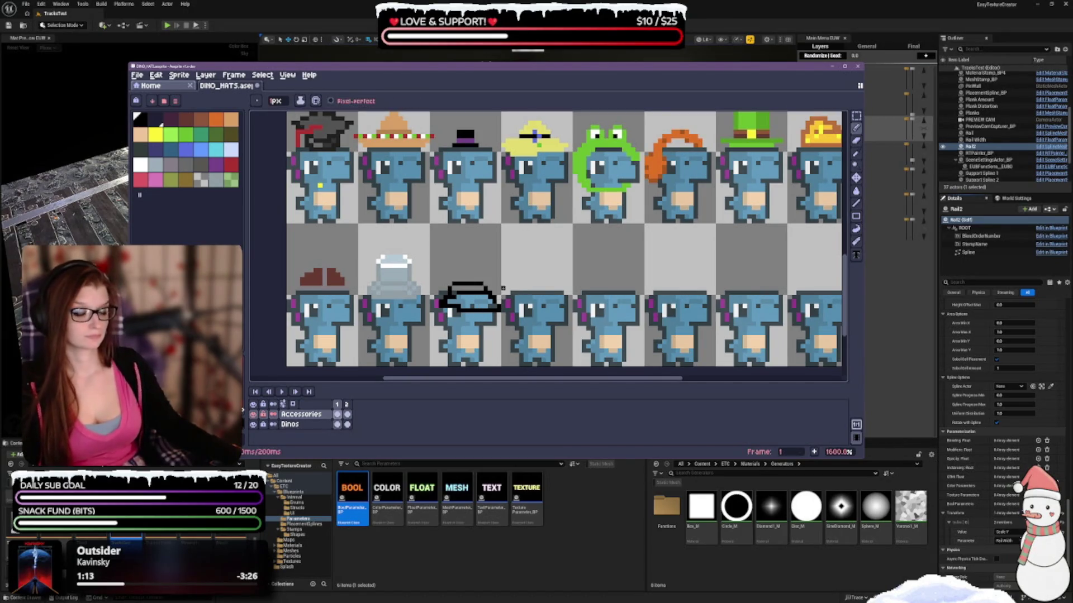
pyautogui.hotkey('ctrl', 'z')
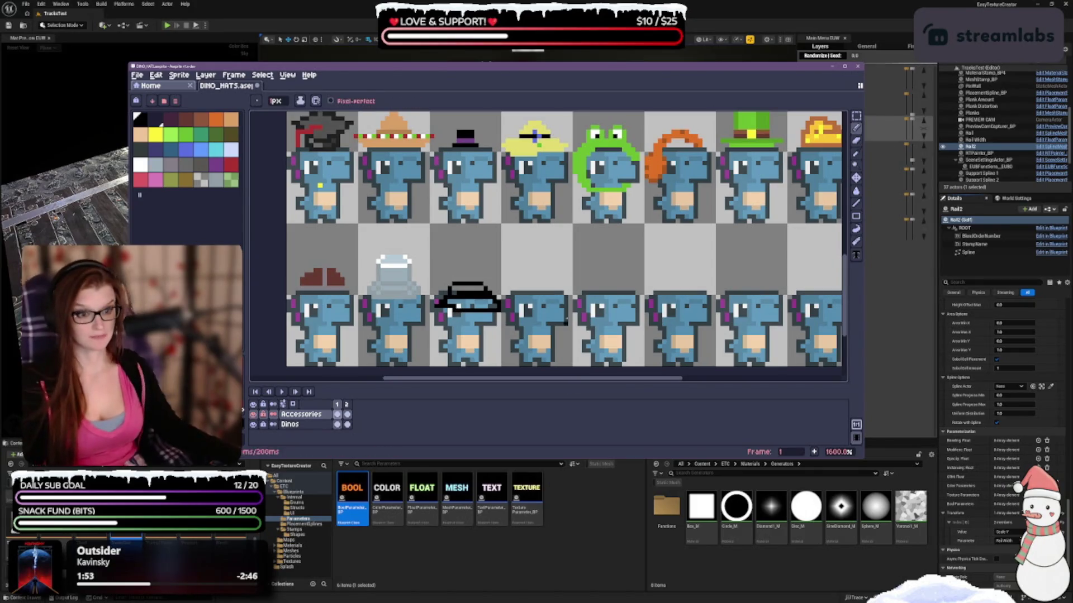
pyautogui.hotkey('ctrl', 'z')
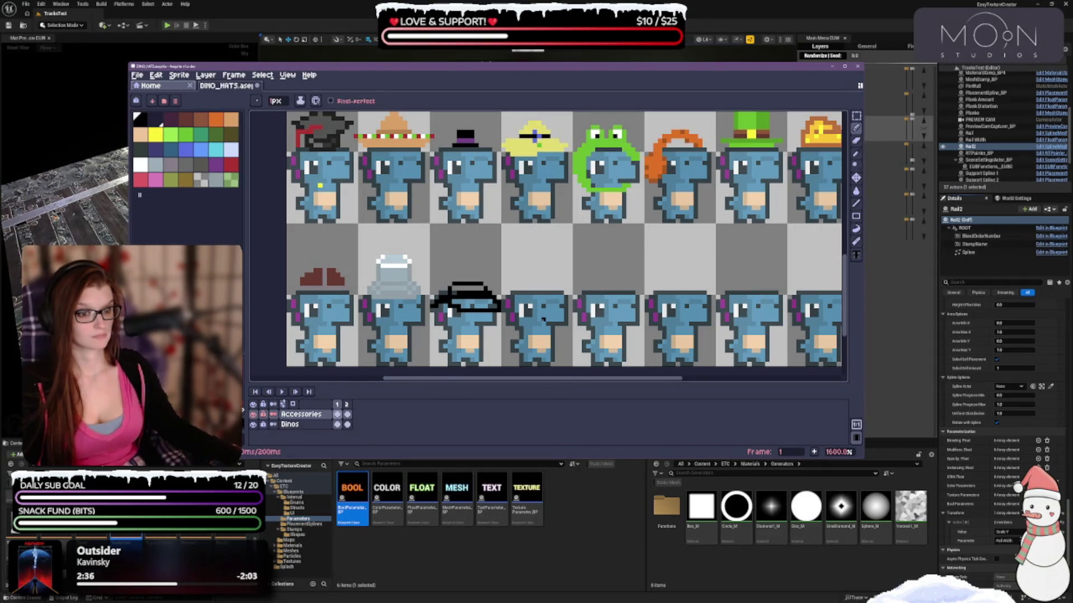
# Step: Remove the stray black mark beside the hat and choose white as the drawing colour
pyautogui.hotkey('ctrl', 'z')
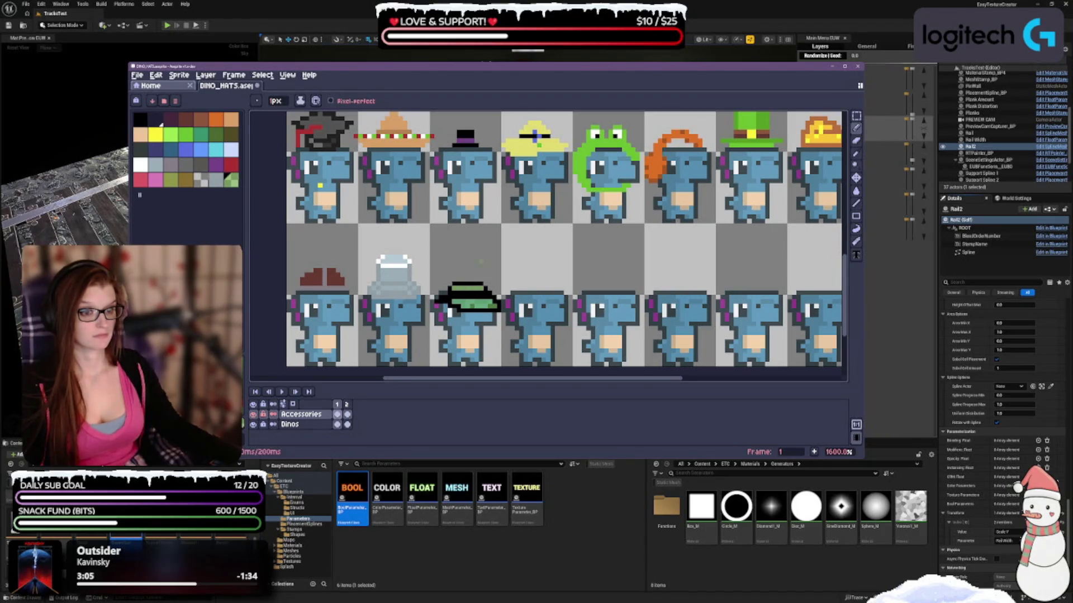
pyautogui.click(141, 164)
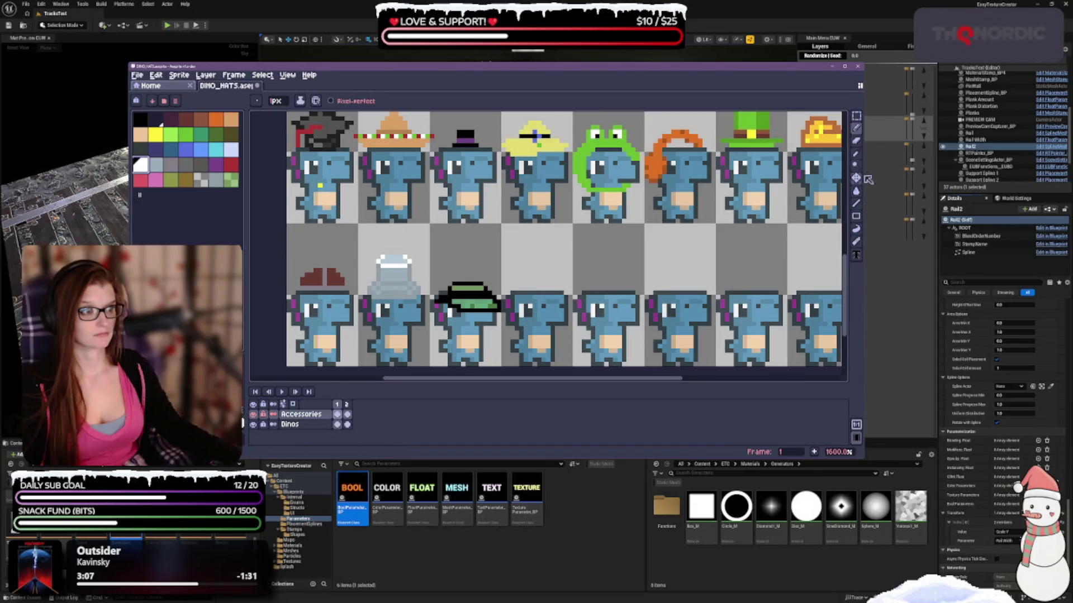
# Step: Bucket-fill the hat's crown white, leaving a green band inside the black outline
pyautogui.click(856, 192)
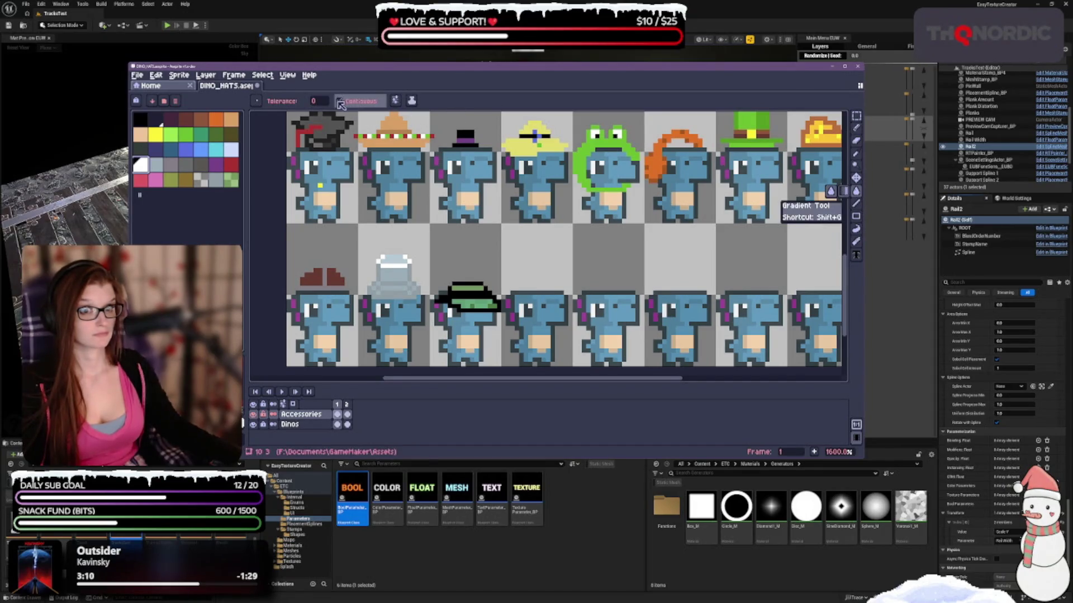
pyautogui.click(440, 301)
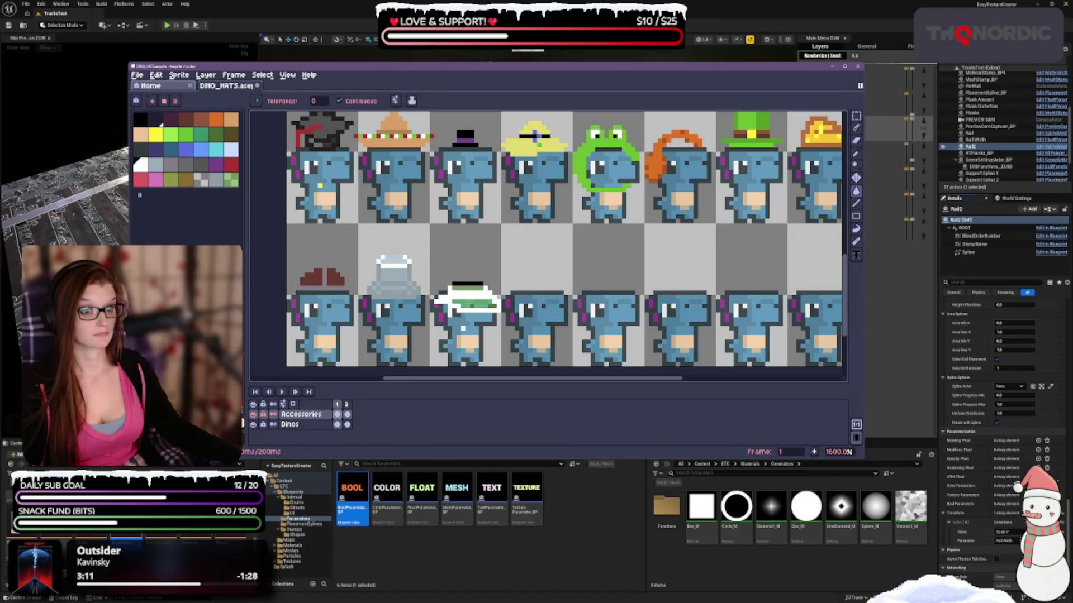
pyautogui.click(468, 284)
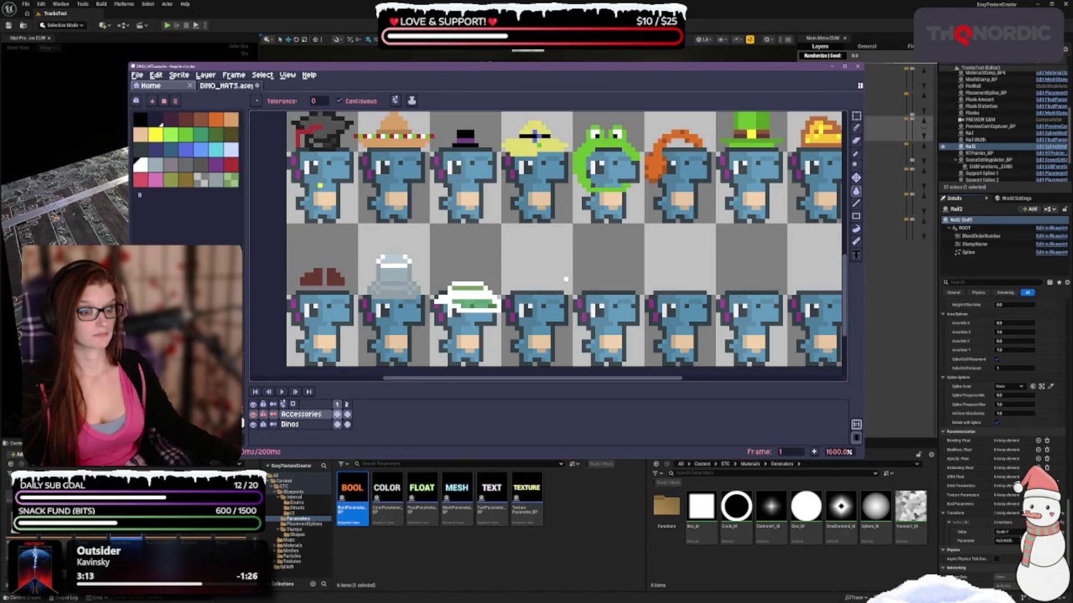
pyautogui.click(856, 127)
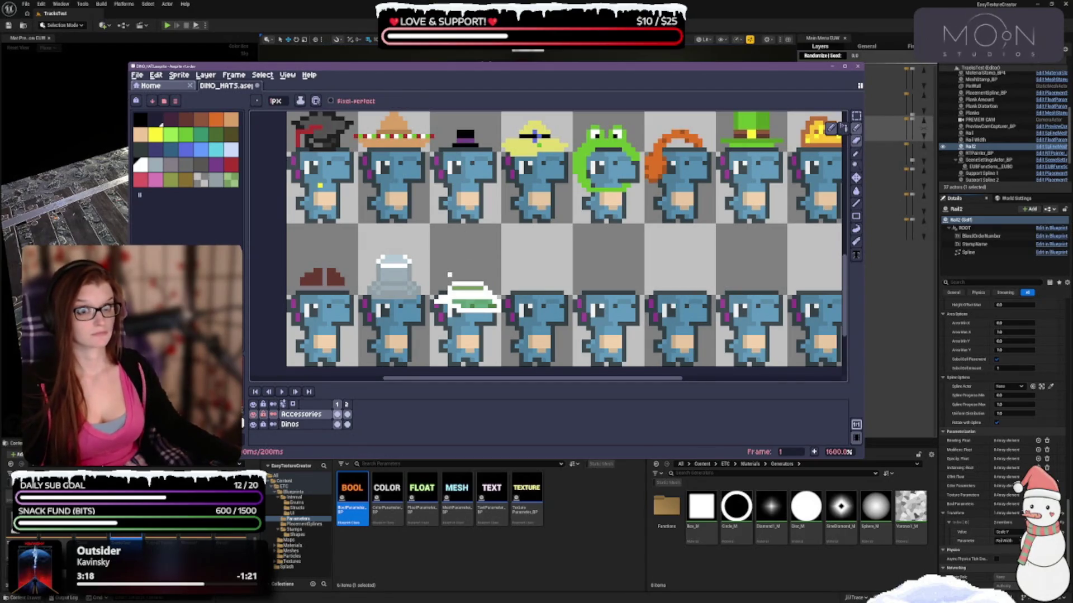
pyautogui.scroll(-1, 832, 127)
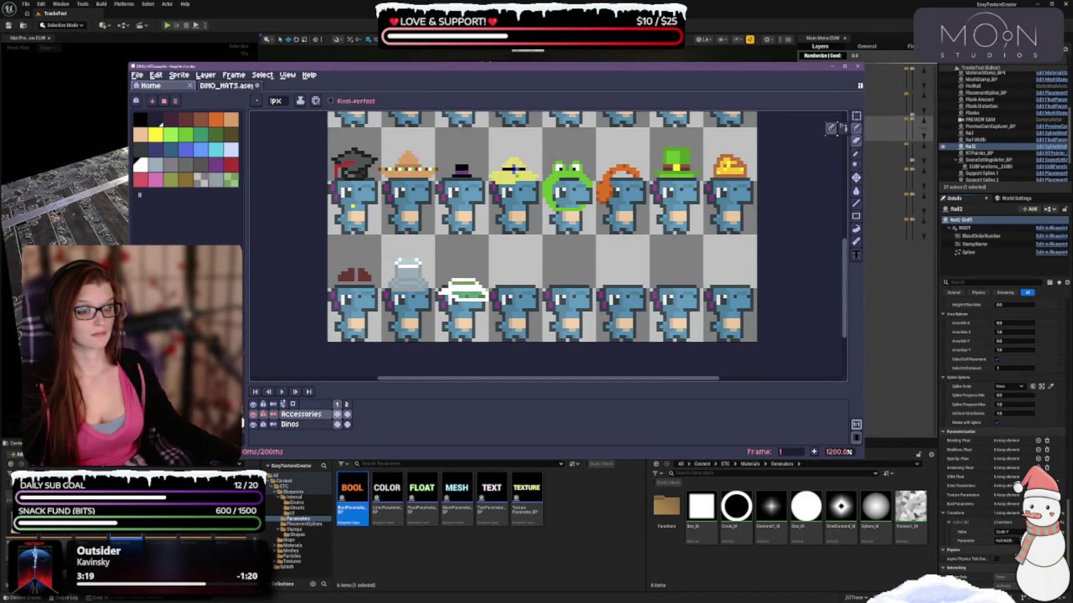
pyautogui.scroll(-2, 833, 128)
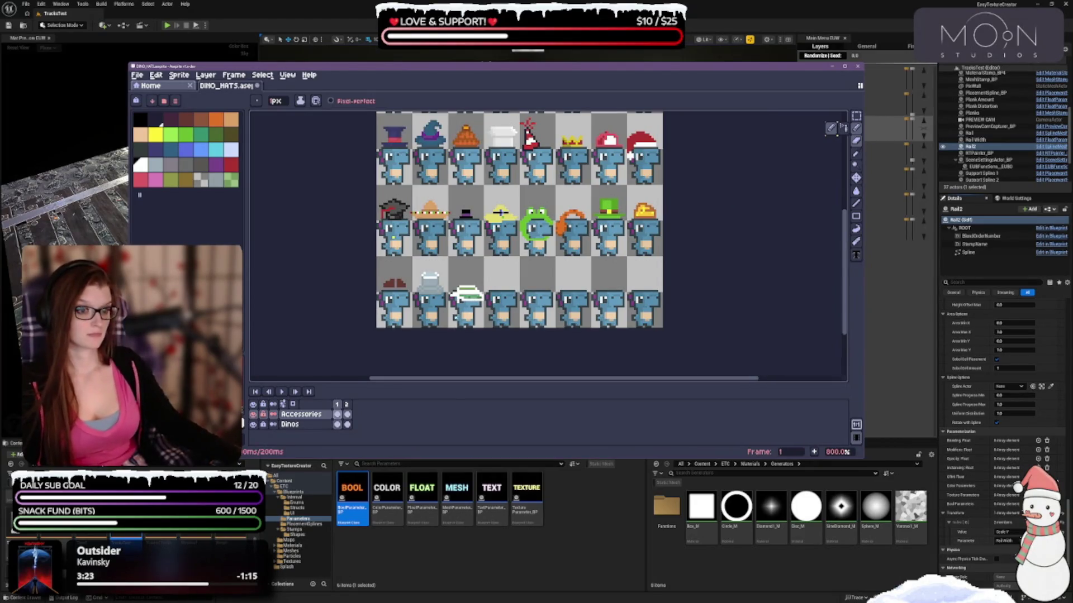
pyautogui.scroll(1, 832, 128)
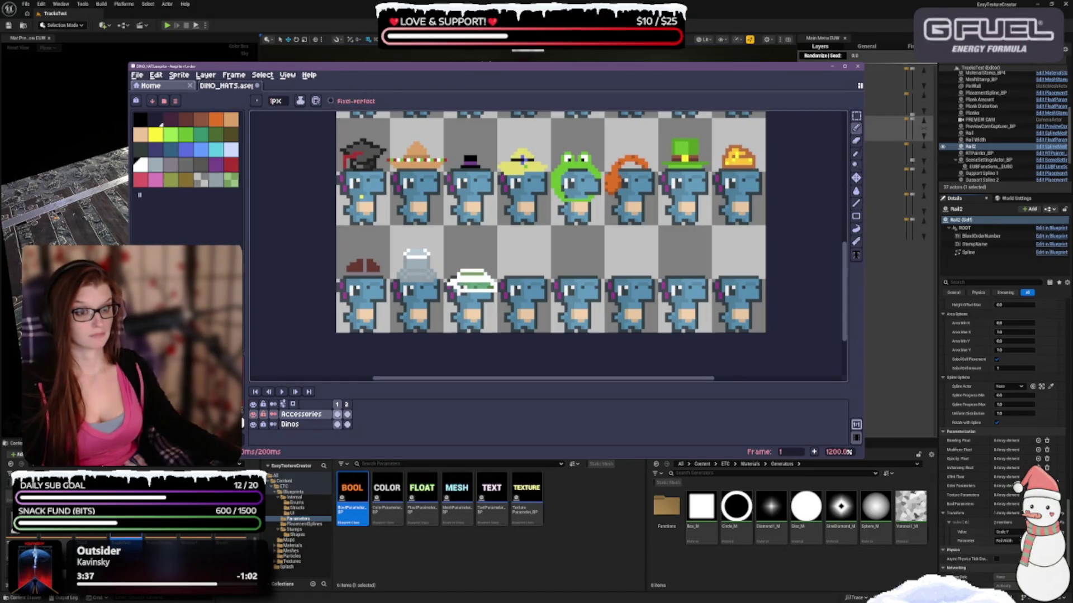
pyautogui.click(231, 179)
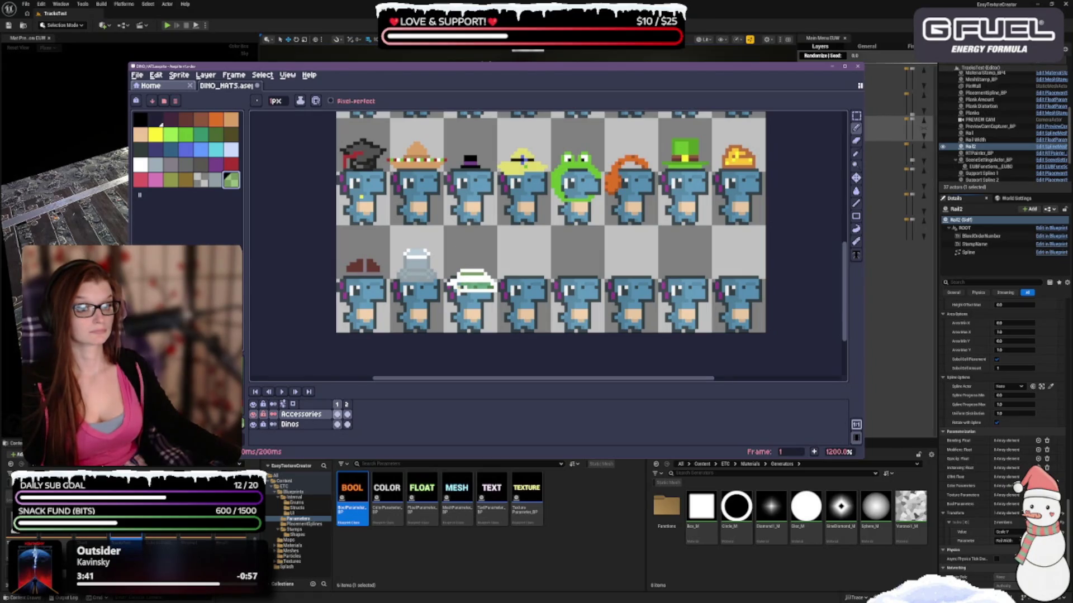
pyautogui.press('Escape')
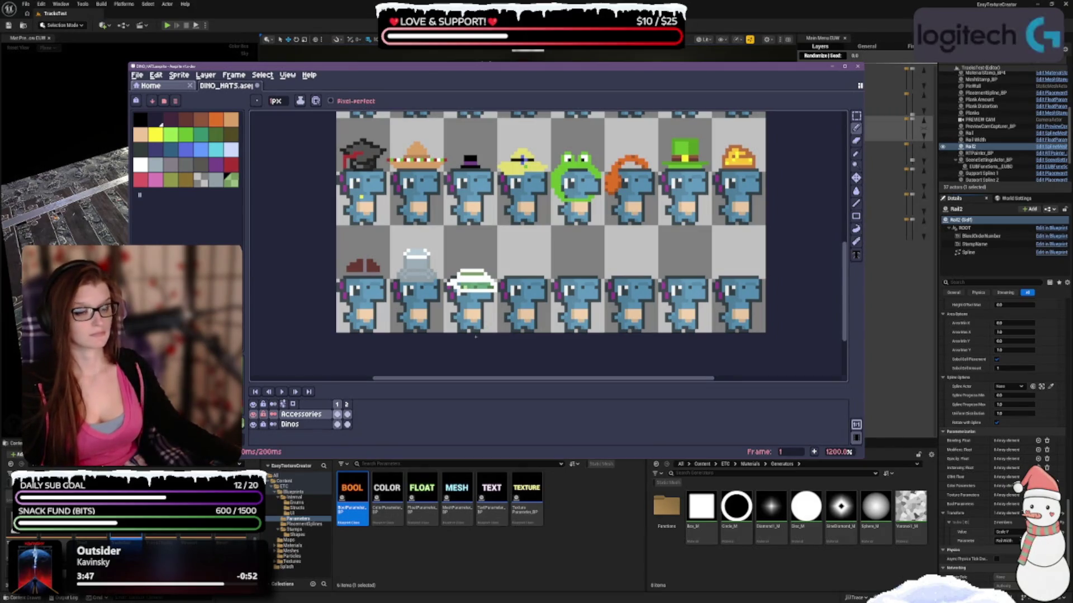
pyautogui.press('v')
pyautogui.hotkey('ctrl', 'z')
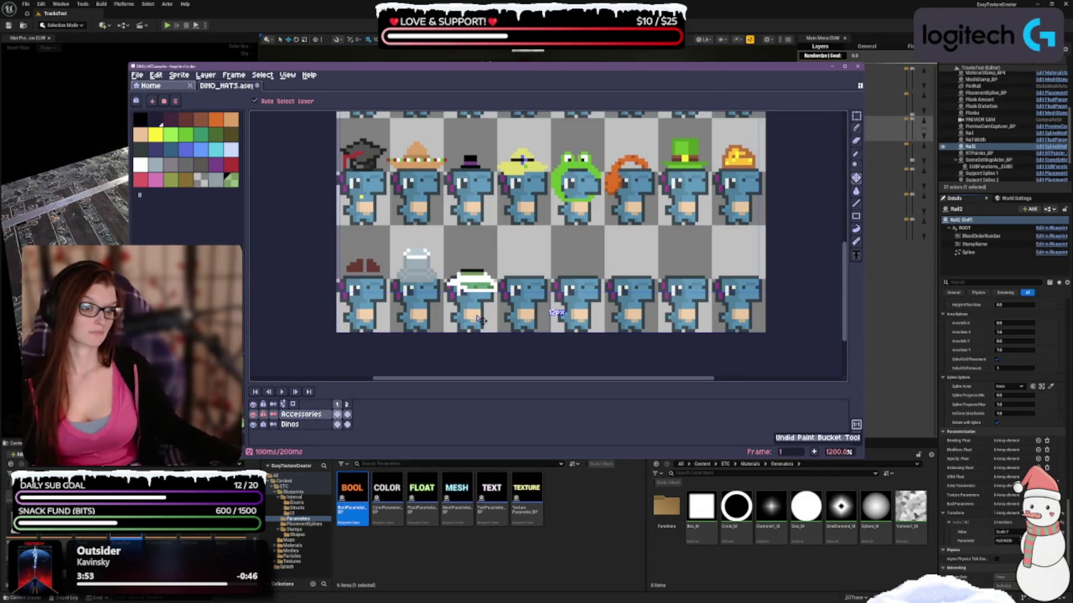
pyautogui.hotkey('ctrl', 'y')
pyautogui.press('b')
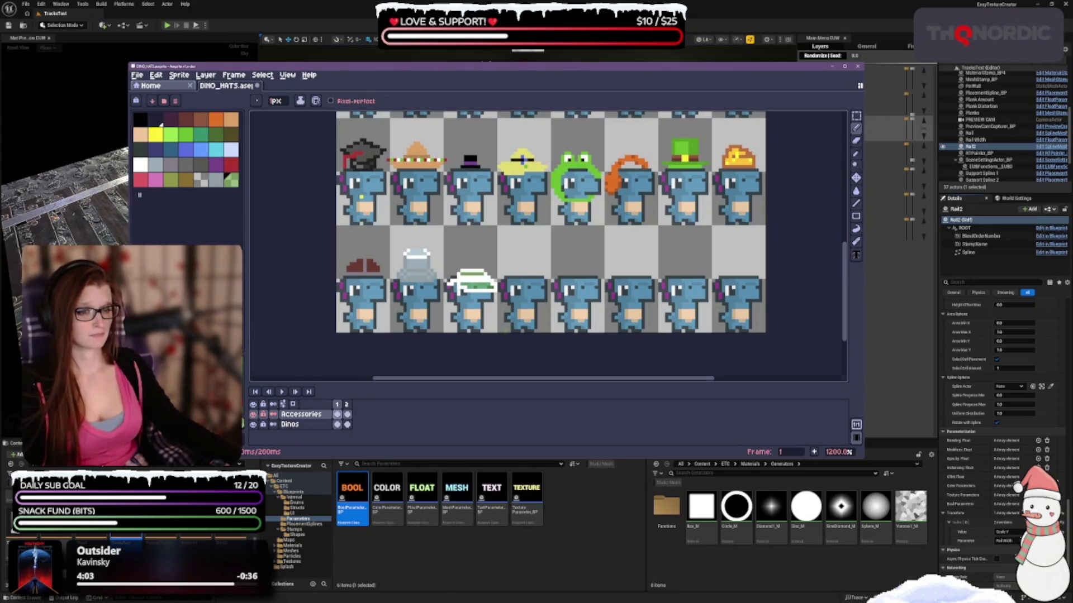
pyautogui.press('+')
pyautogui.press('+')
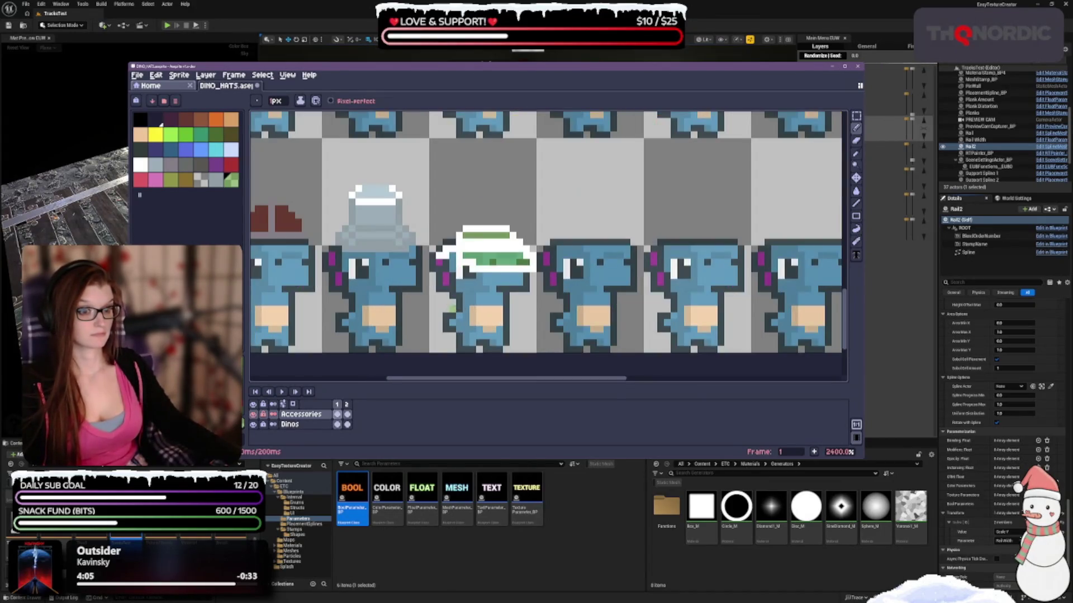
pyautogui.click(155, 119)
pyautogui.click(155, 149)
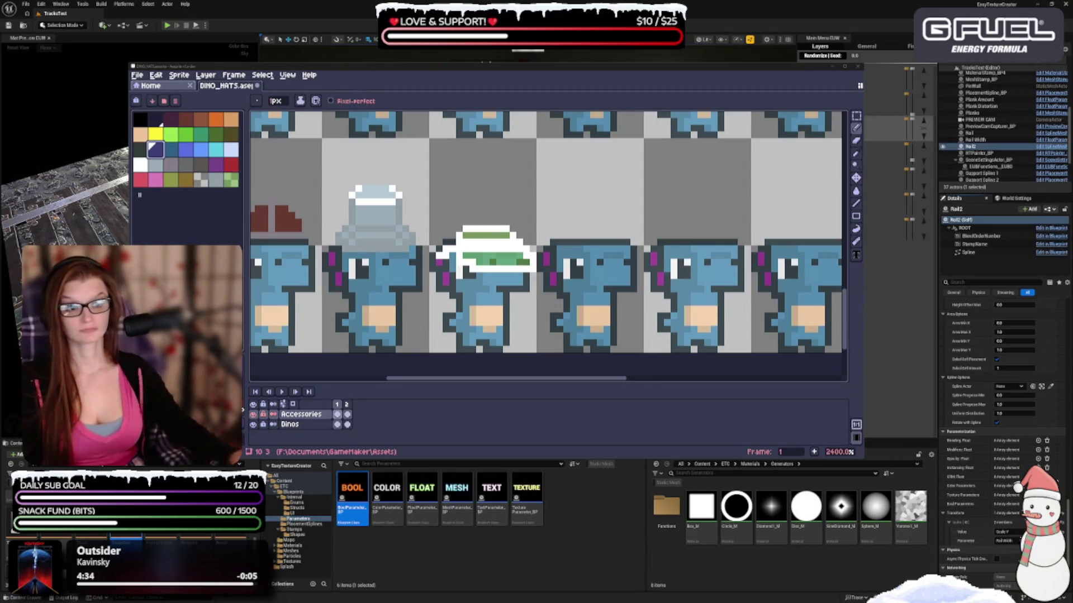
pyautogui.scroll(-2, 480, 246)
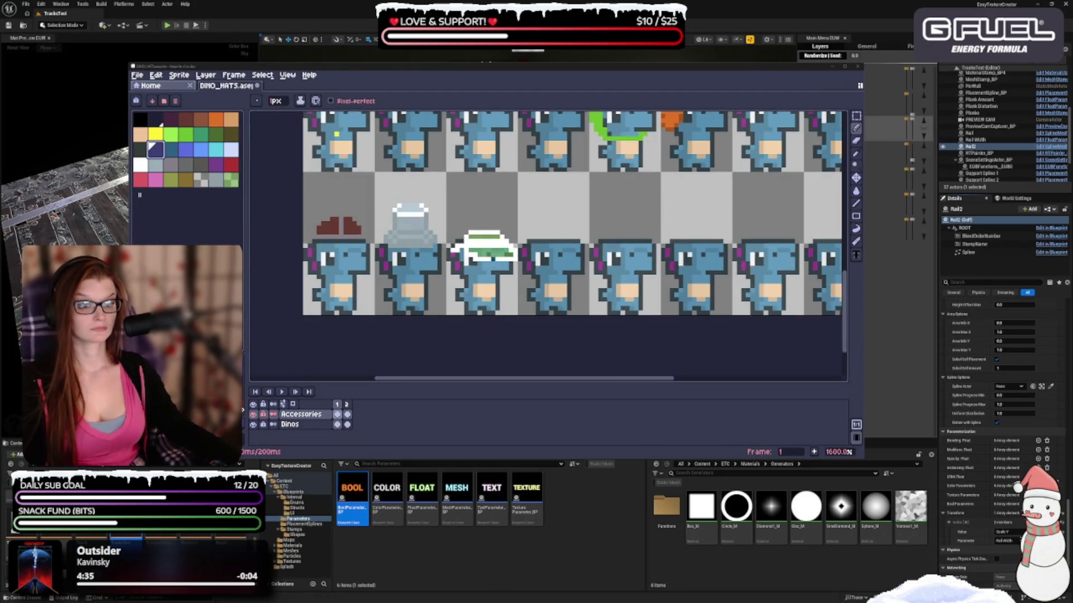
pyautogui.click(231, 150)
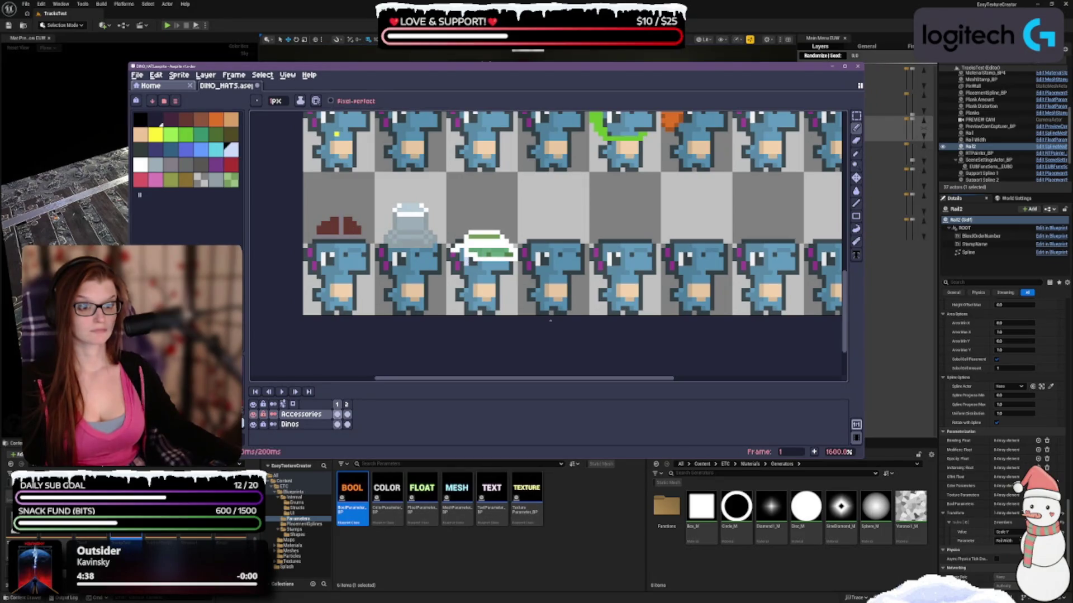
pyautogui.scroll(-1, 588, 332)
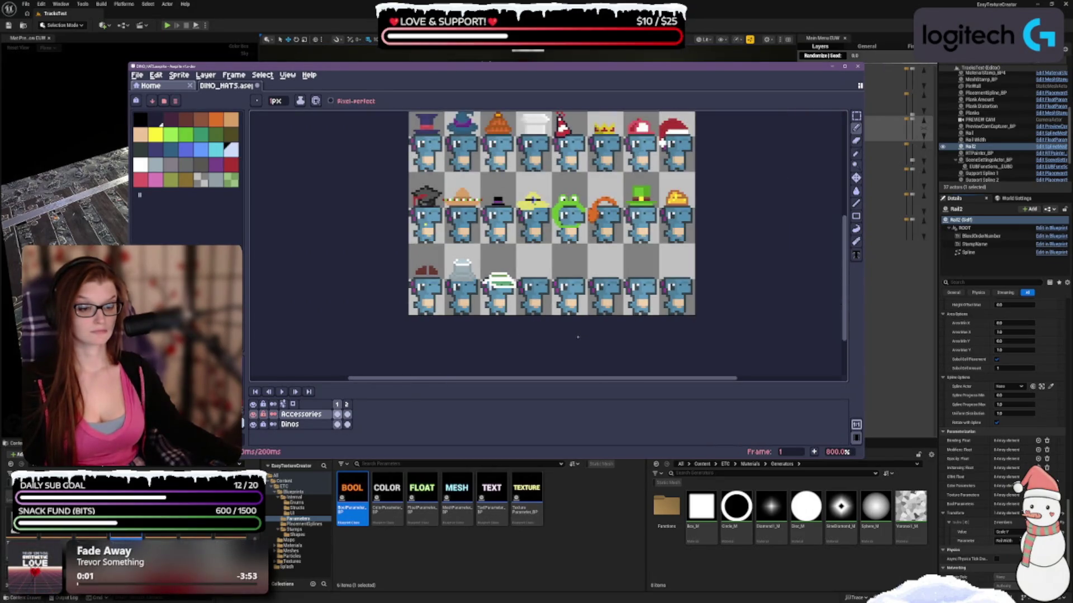
pyautogui.moveTo(588, 332); pyautogui.dragTo(548, 318)
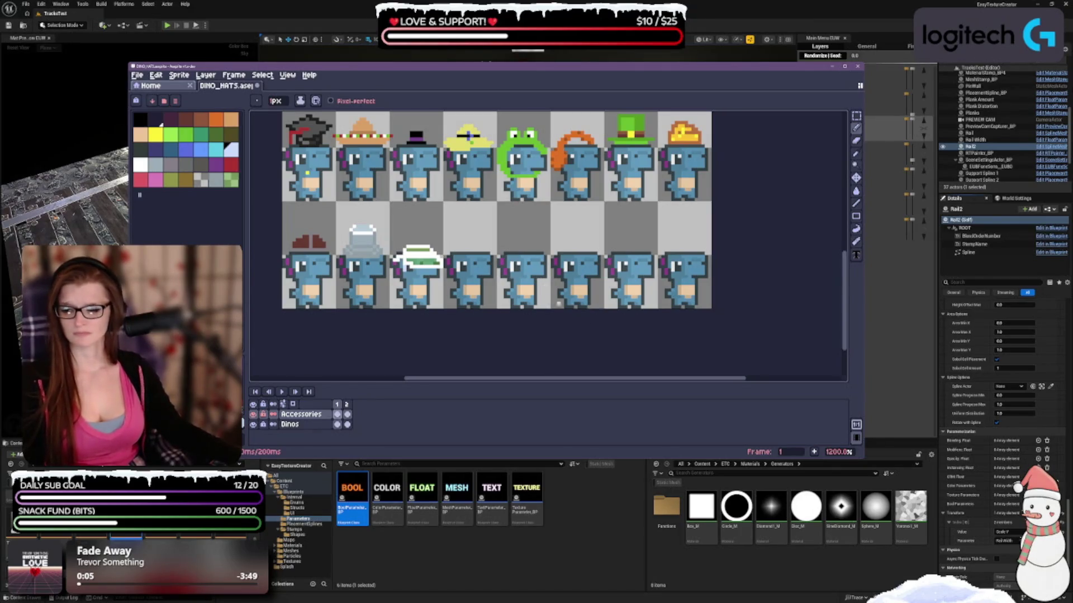
pyautogui.hotkey('ctrl', 'z')
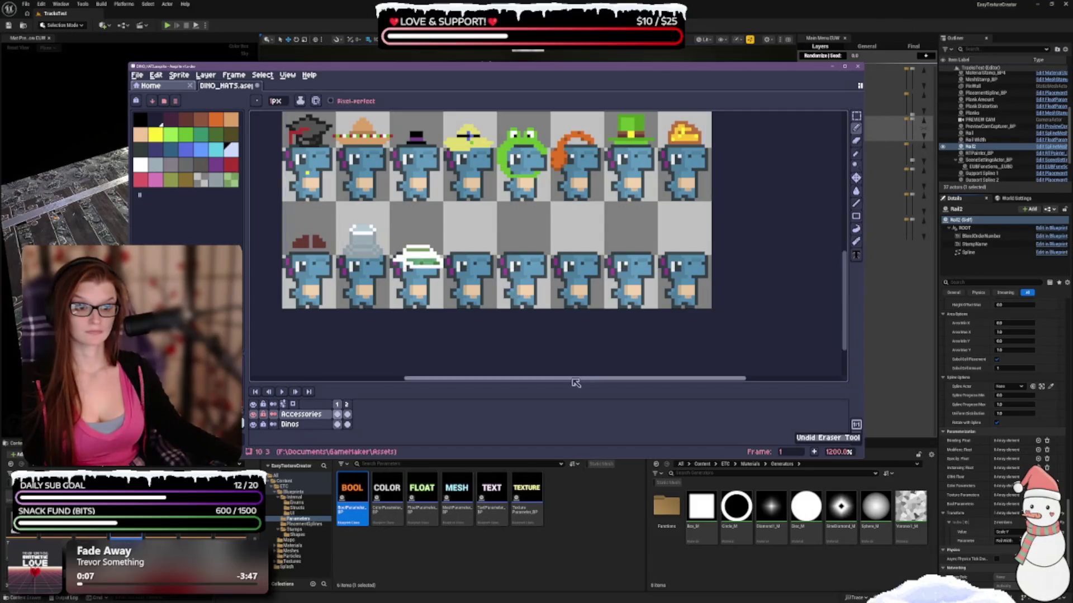
pyautogui.hotkey('ctrl', 'y')
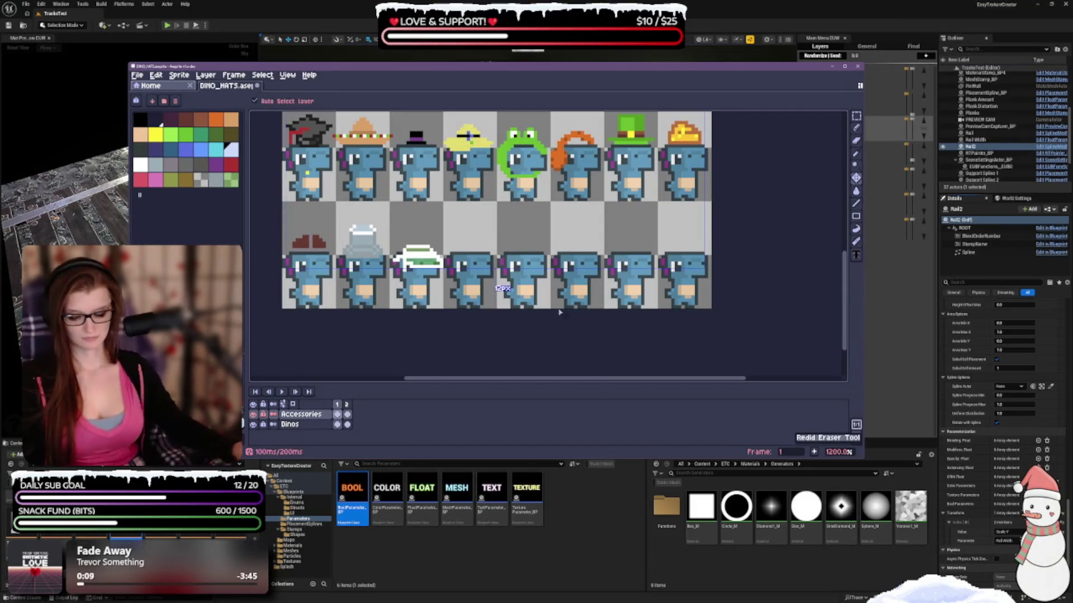
pyautogui.press('-')
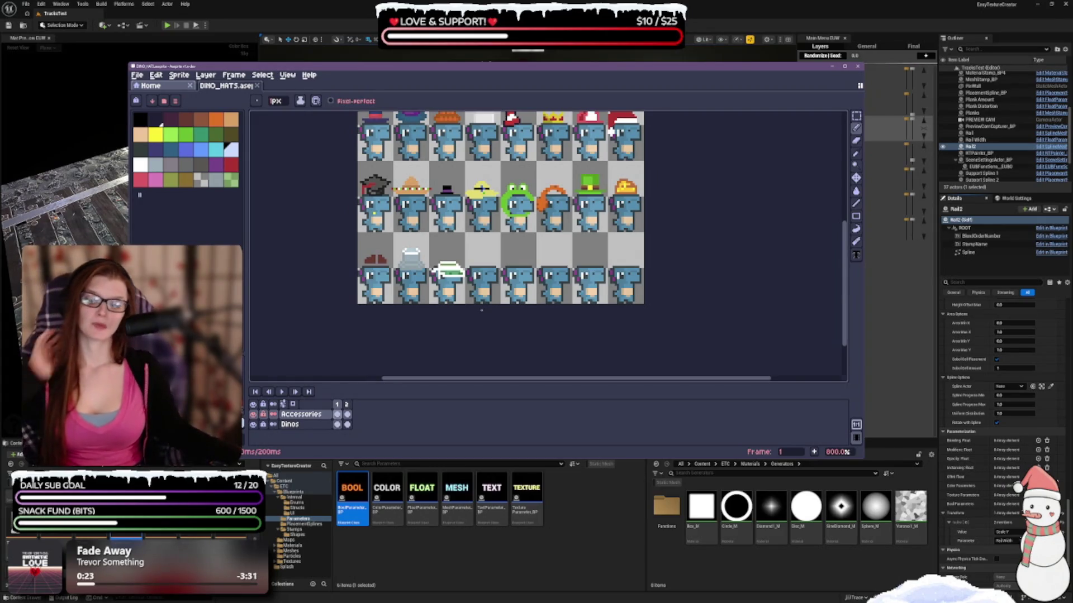
pyautogui.scroll(-1, 460, 324)
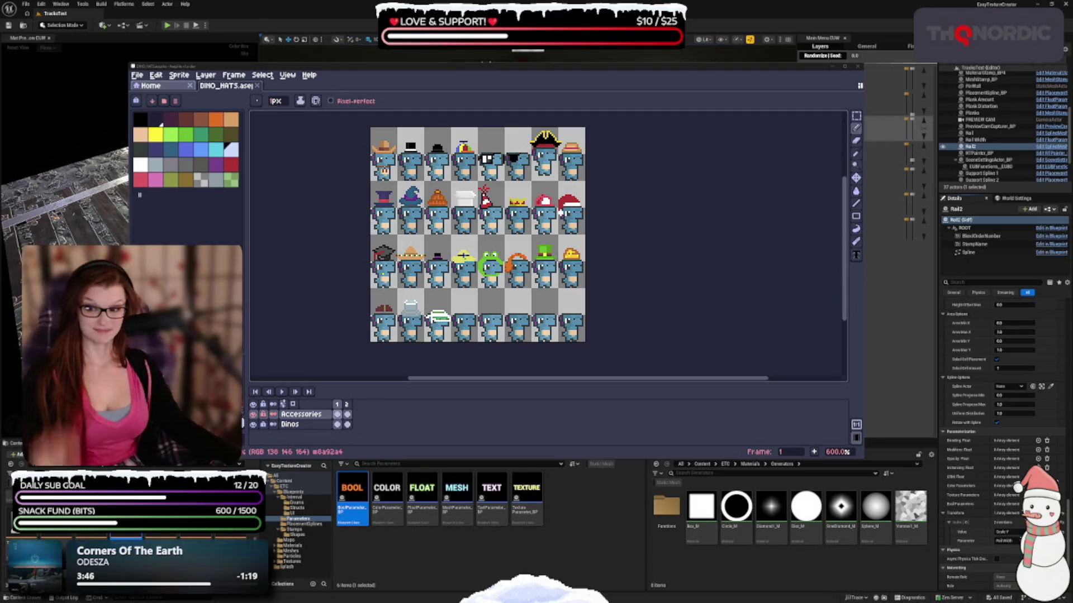
# Step: Zoom in on the fourth row, where the first three dinos now wear hats
pyautogui.scroll(3, 454, 338)
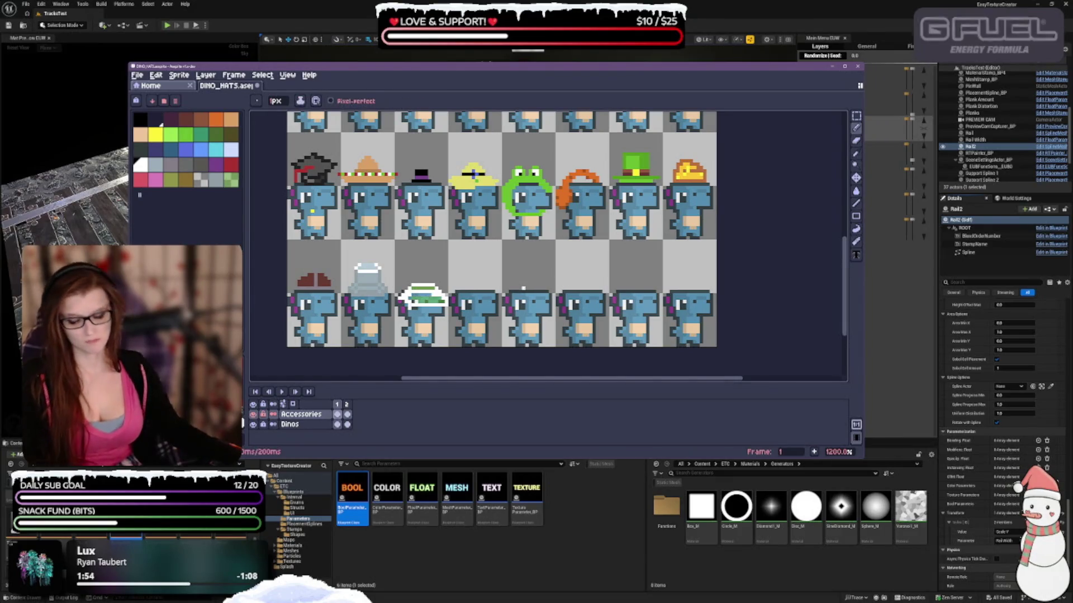
# Step: Undo the last eraser stroke on the hats, return to the Pencil, and hide the Dinos layer
pyautogui.hotkey('ctrl', 'z')
pyautogui.press('e')
pyautogui.press('b')
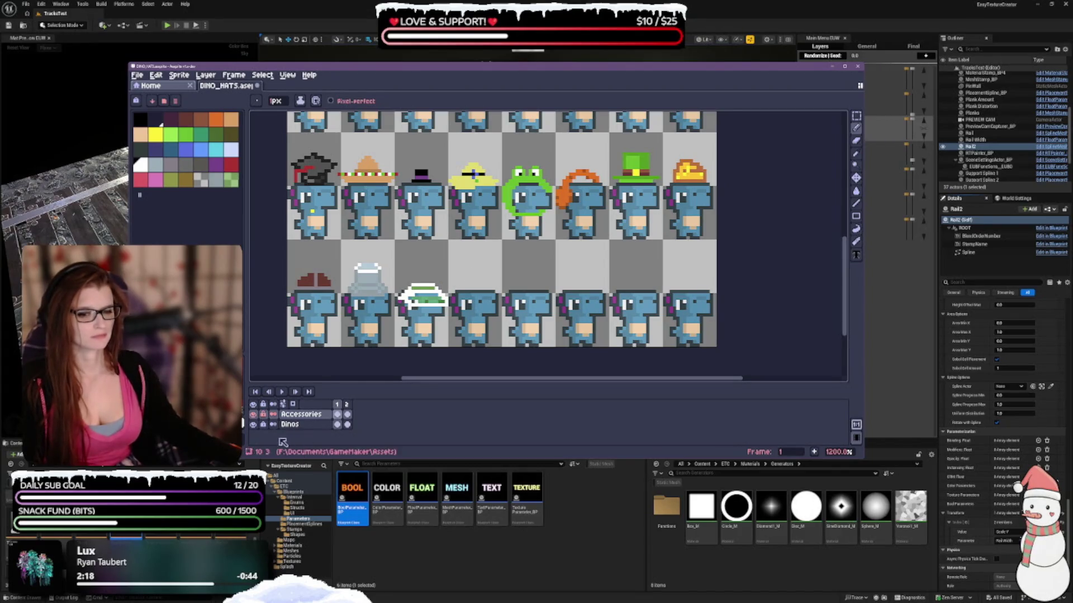
pyautogui.click(254, 425)
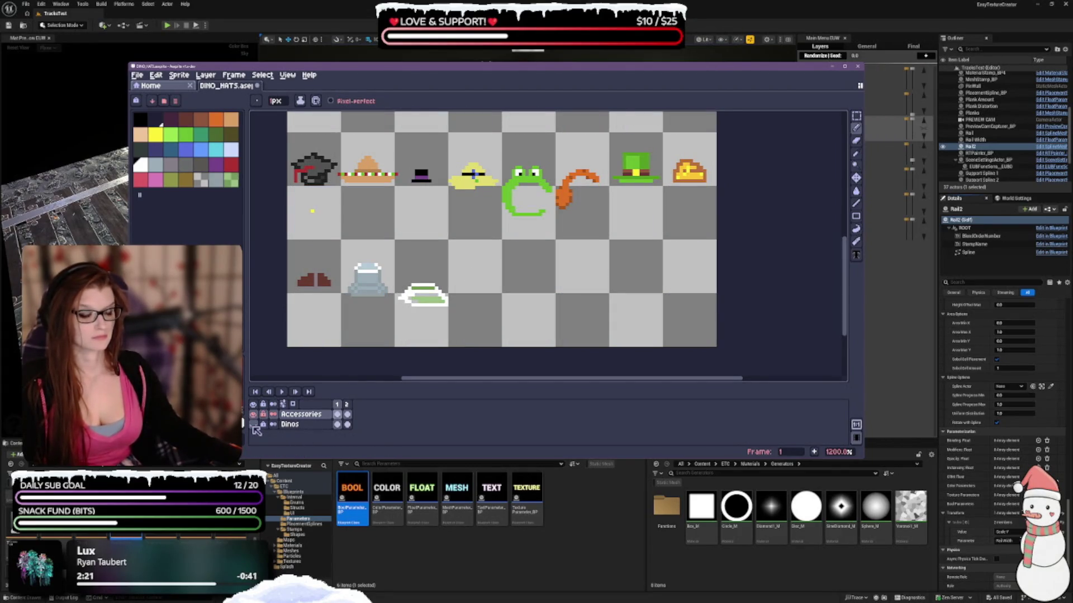
# Step: Show the dinos again, undo another eraser stroke and return to the Pencil
pyautogui.click(254, 425)
pyautogui.scroll(-3, 449, 300)
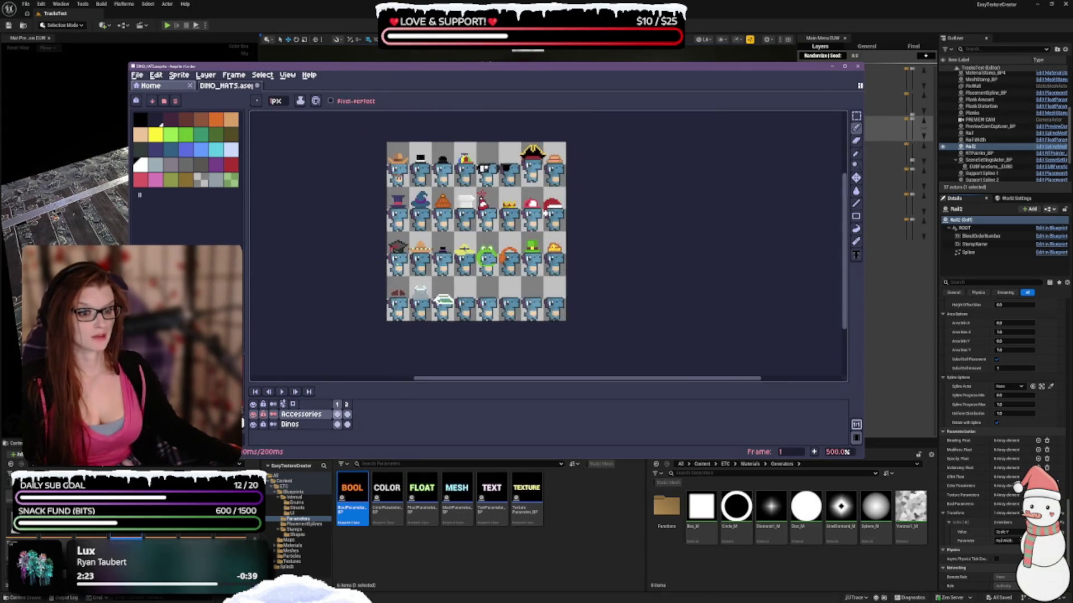
pyautogui.hotkey('ctrl', 'z')
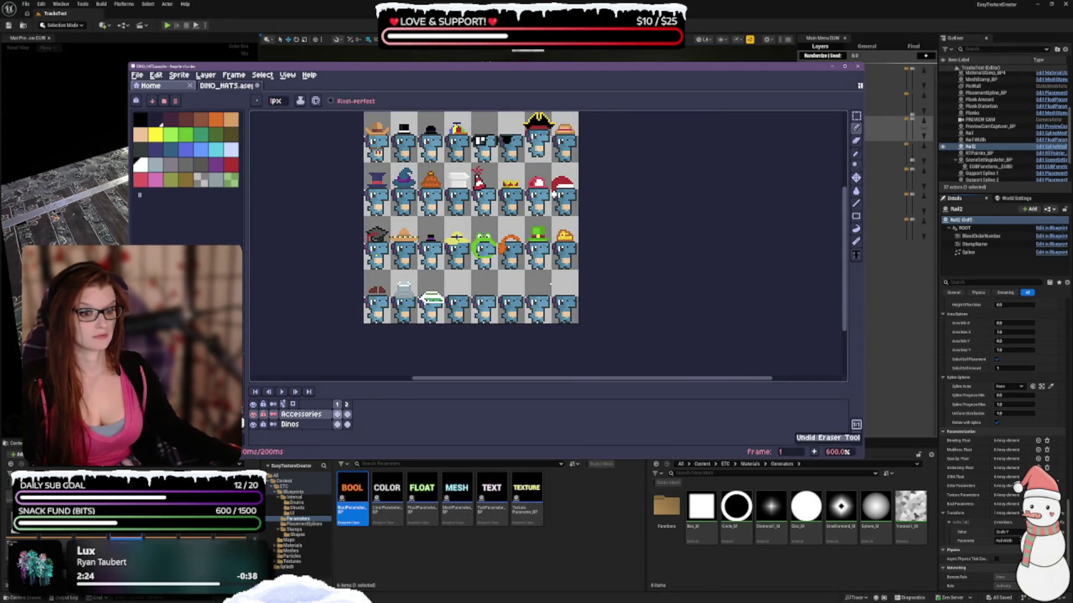
pyautogui.press('b')
pyautogui.scroll(1, 439, 292)
pyautogui.scroll(2, 454, 293)
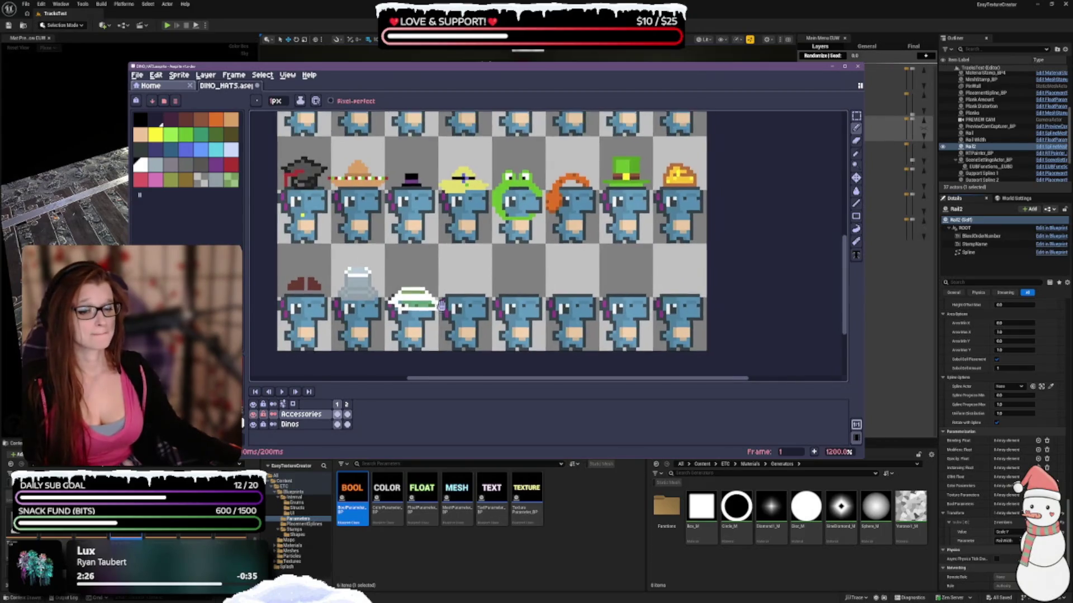
# Step: Hide the Dinos layer again and zoom in on the floating hats
pyautogui.click(253, 425)
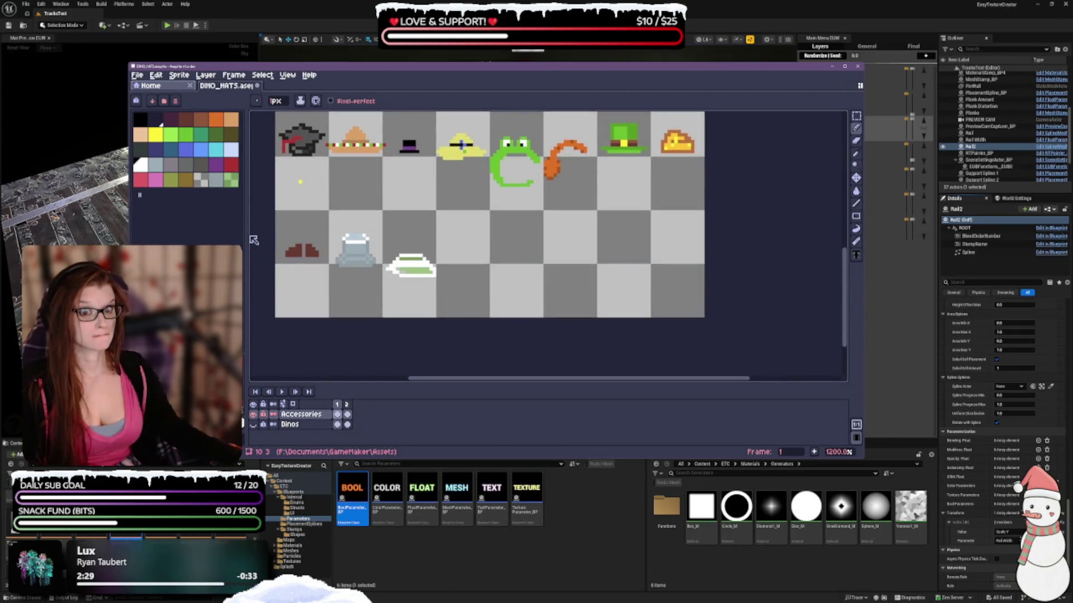
pyautogui.scroll(1, 411, 268)
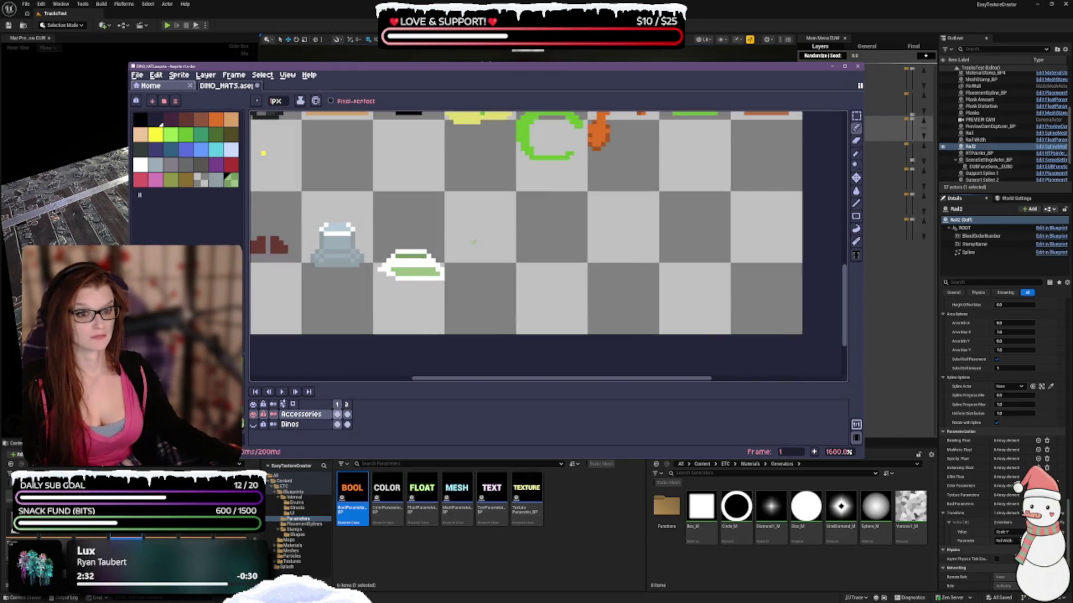
pyautogui.scroll(-2, 474, 242)
pyautogui.scroll(1, 461, 270)
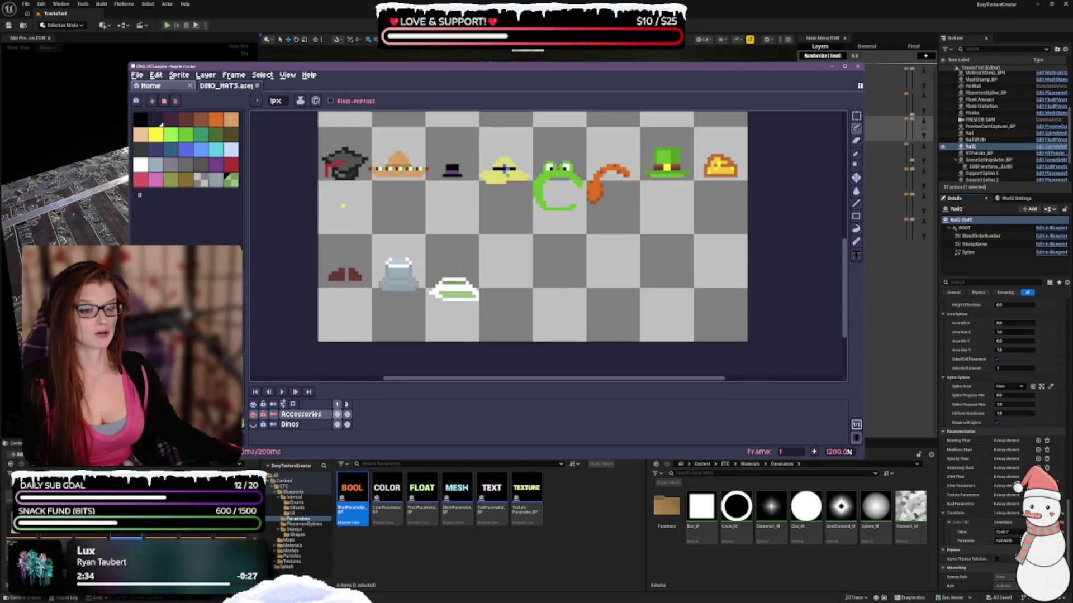
pyautogui.scroll(1, 461, 269)
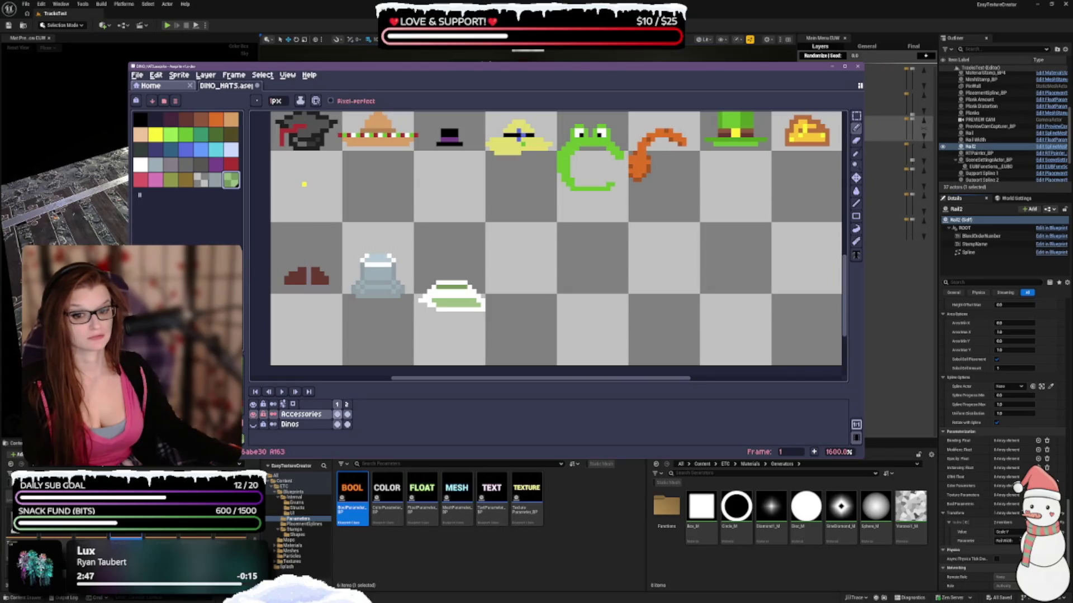
# Step: Inspect the green colour and palette options, ending with the green 6abe30 swatch selected
pyautogui.doubleClick(231, 179)
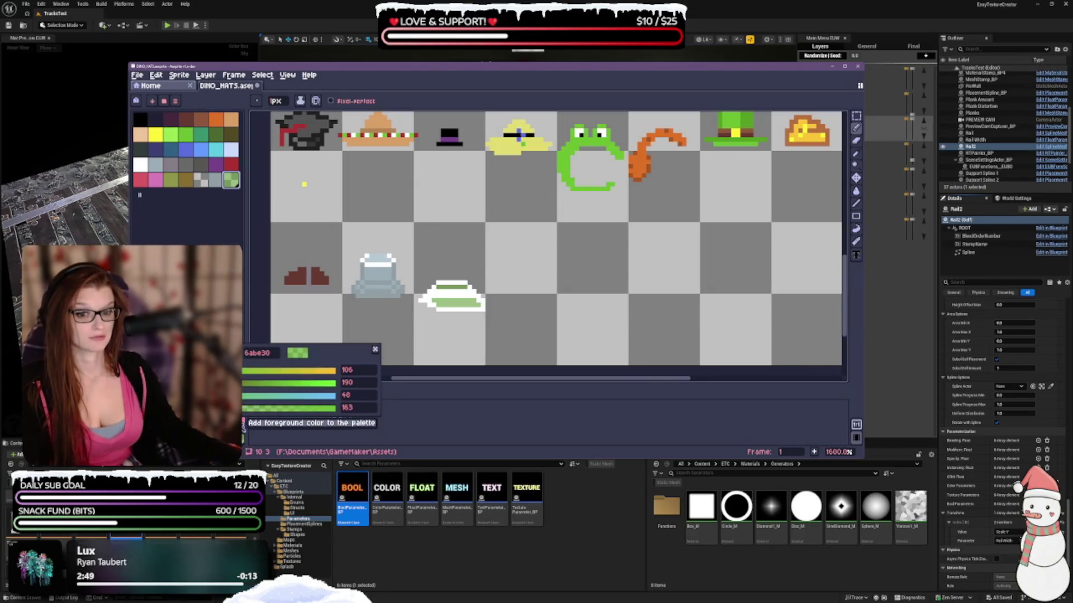
pyautogui.press('Escape')
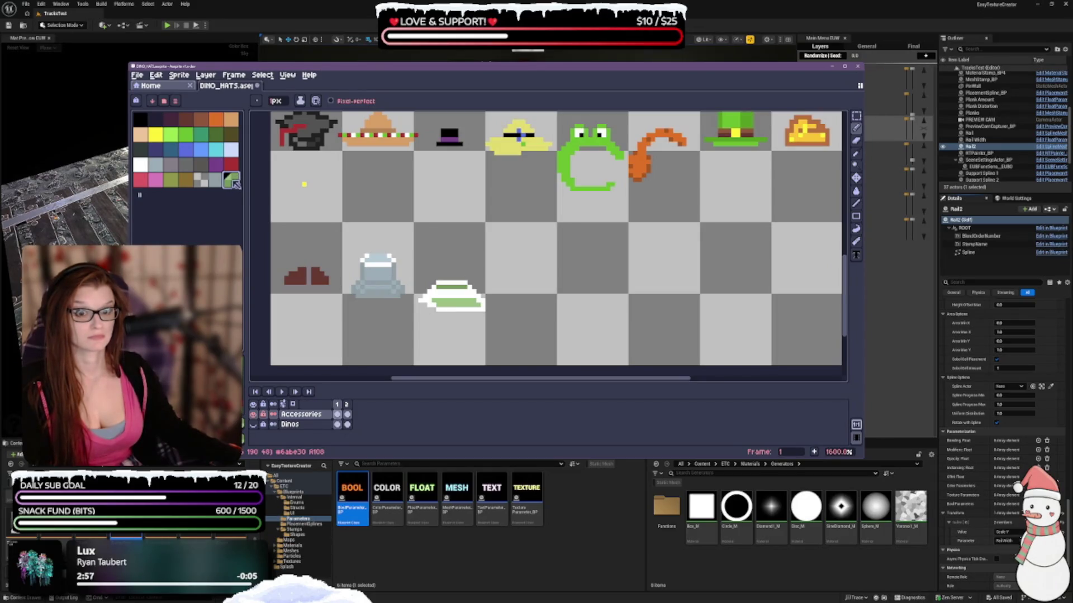
pyautogui.click(176, 101)
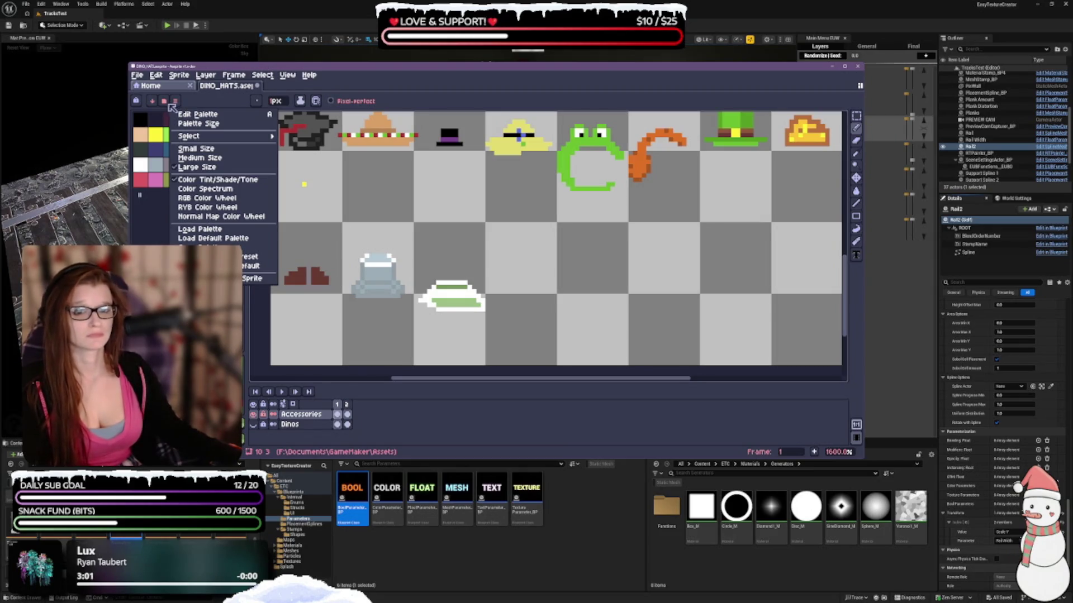
pyautogui.click(168, 106)
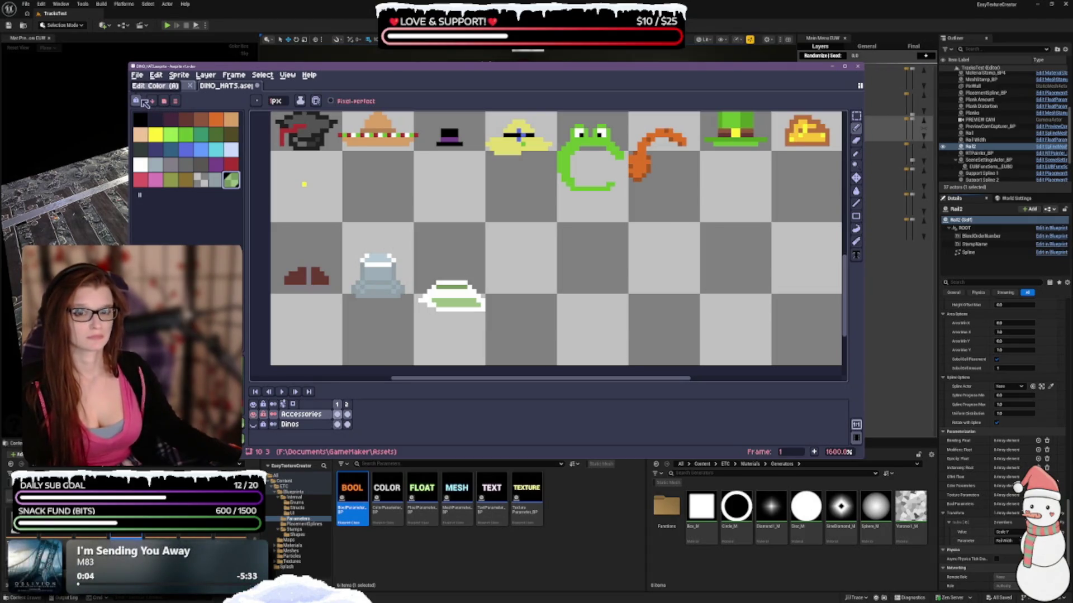
pyautogui.click(139, 180)
pyautogui.click(233, 180)
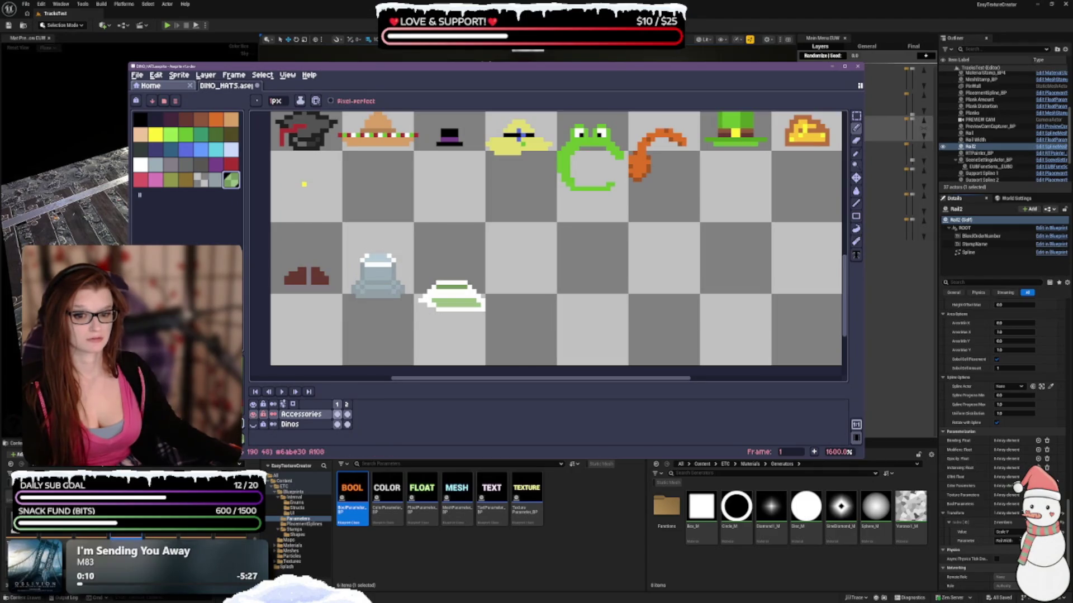
# Step: Set the green drawing colour's alpha to 178 and reselect the green swatch
pyautogui.click(245, 420)
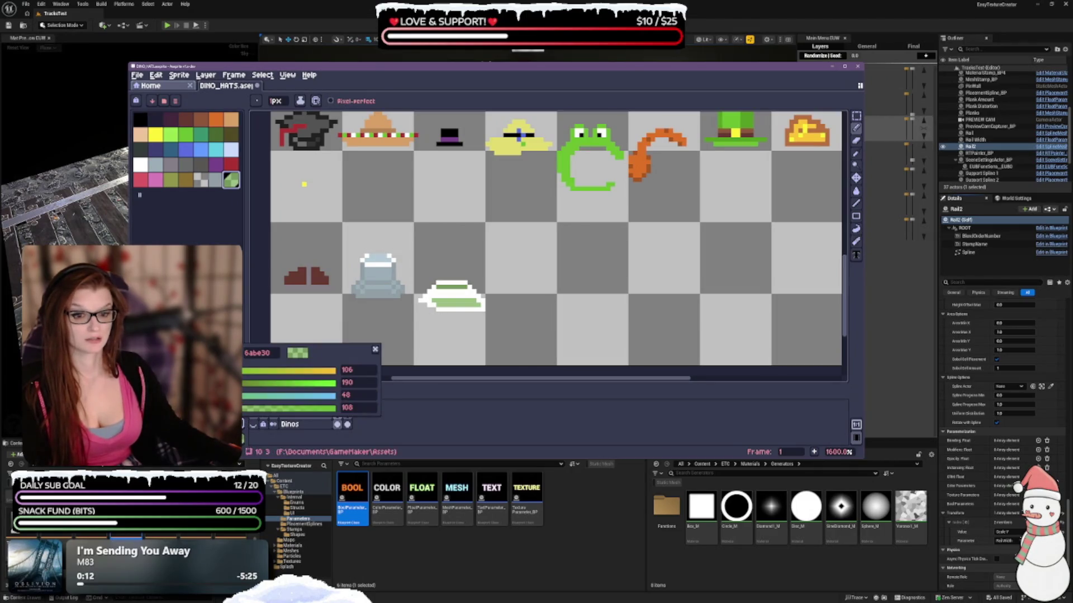
pyautogui.moveTo(261, 410); pyautogui.dragTo(274, 410)
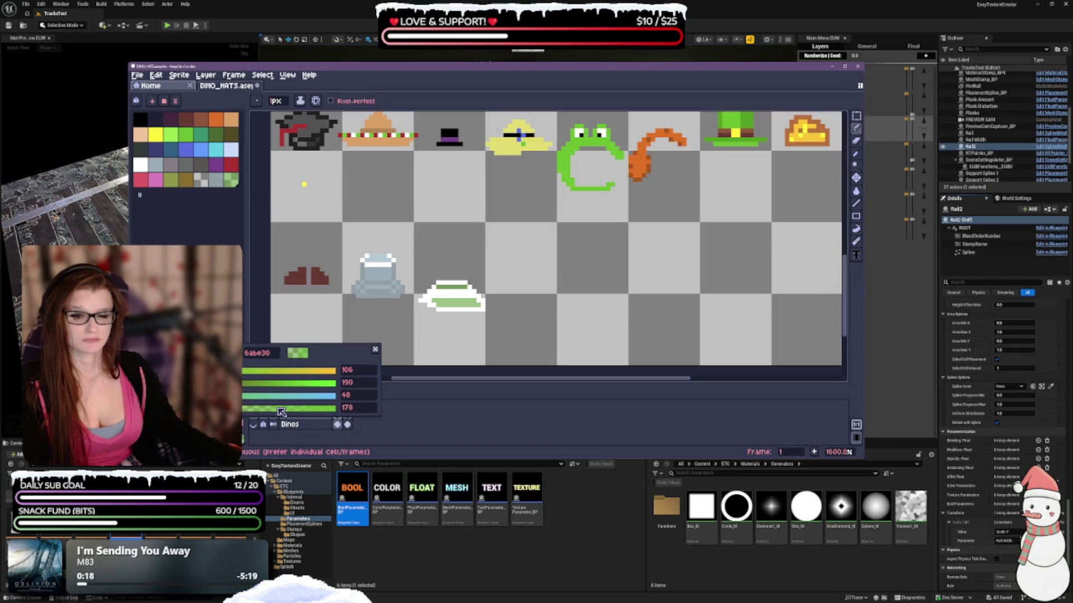
pyautogui.click(247, 433)
pyautogui.click(232, 181)
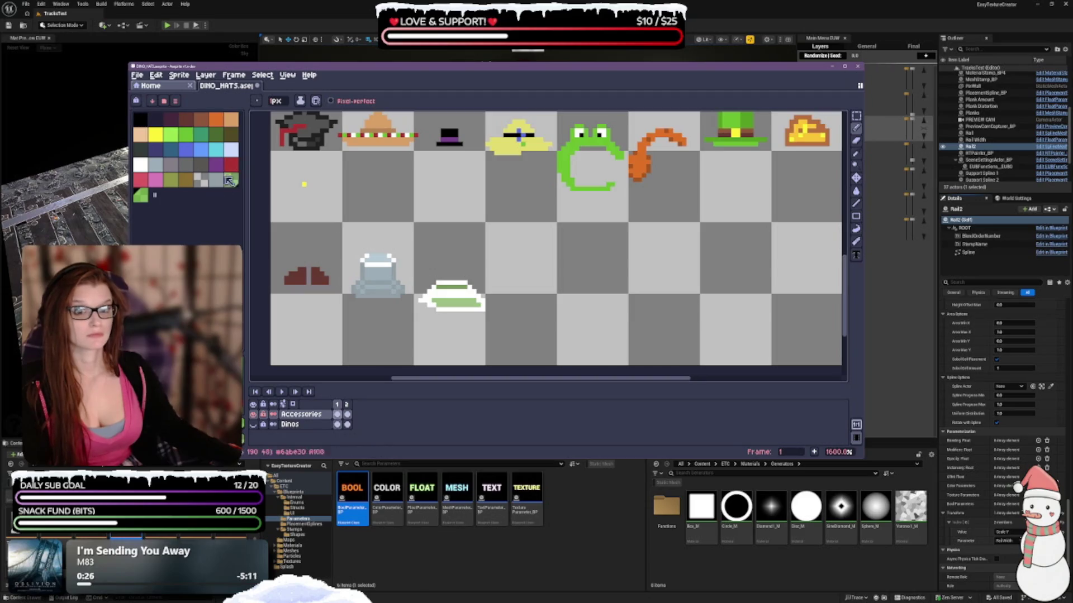
# Step: Open and close the palette options menu, then open the Edit menu
pyautogui.click(175, 101)
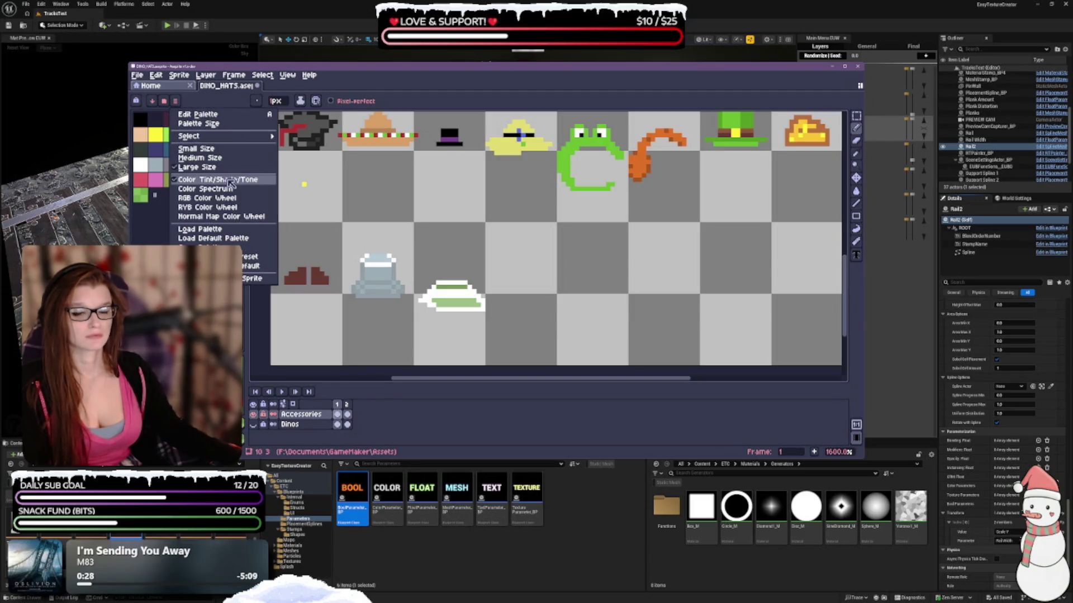
pyautogui.click(144, 105)
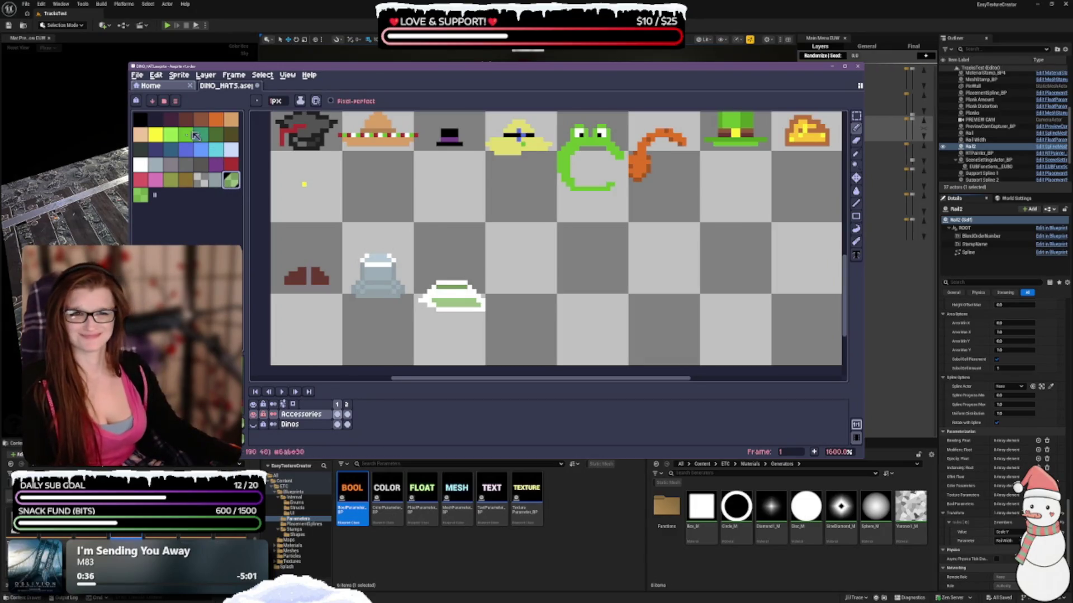
pyautogui.click(158, 75)
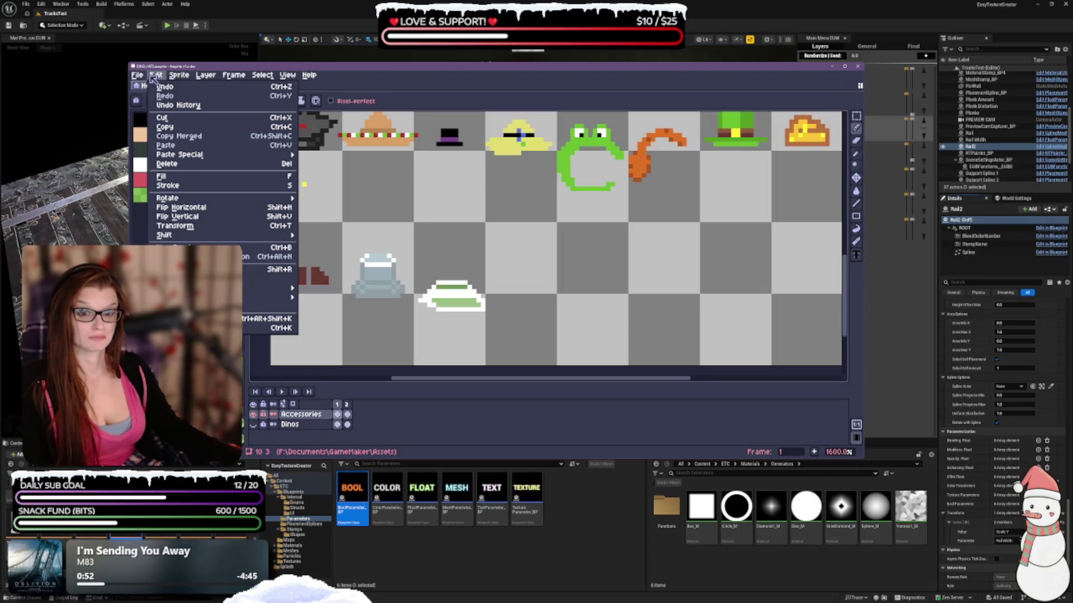
# Step: Close the Edit menu, widen the palette by one swatch and pick green 6abe30
pyautogui.click(154, 76)
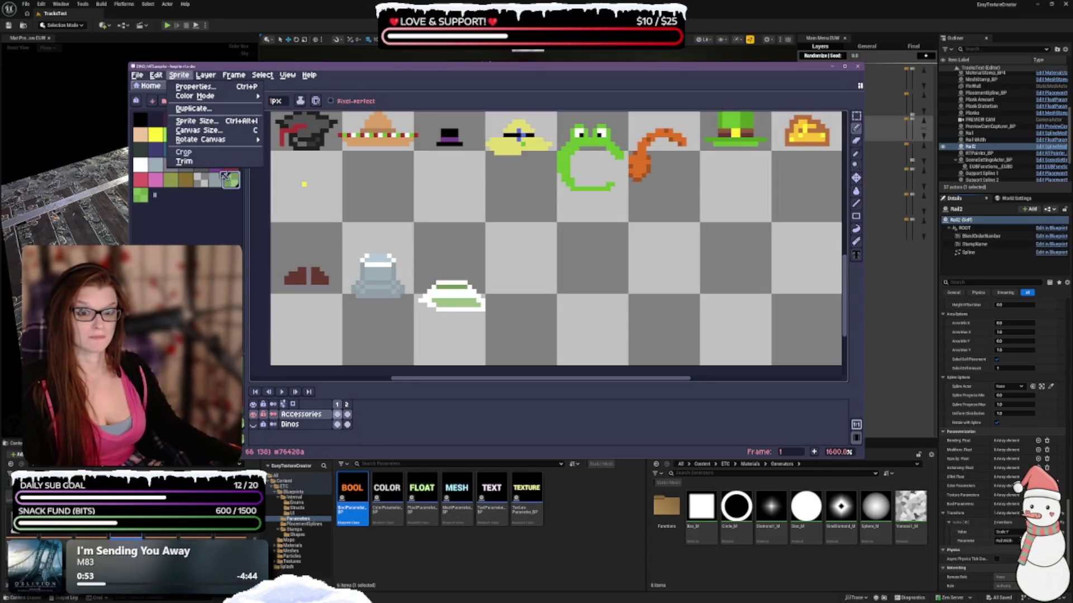
pyautogui.moveTo(155, 195)
pyautogui.mouseDown()
pyautogui.moveTo(166, 195)
pyautogui.moveTo(157, 195)
pyautogui.mouseUp()
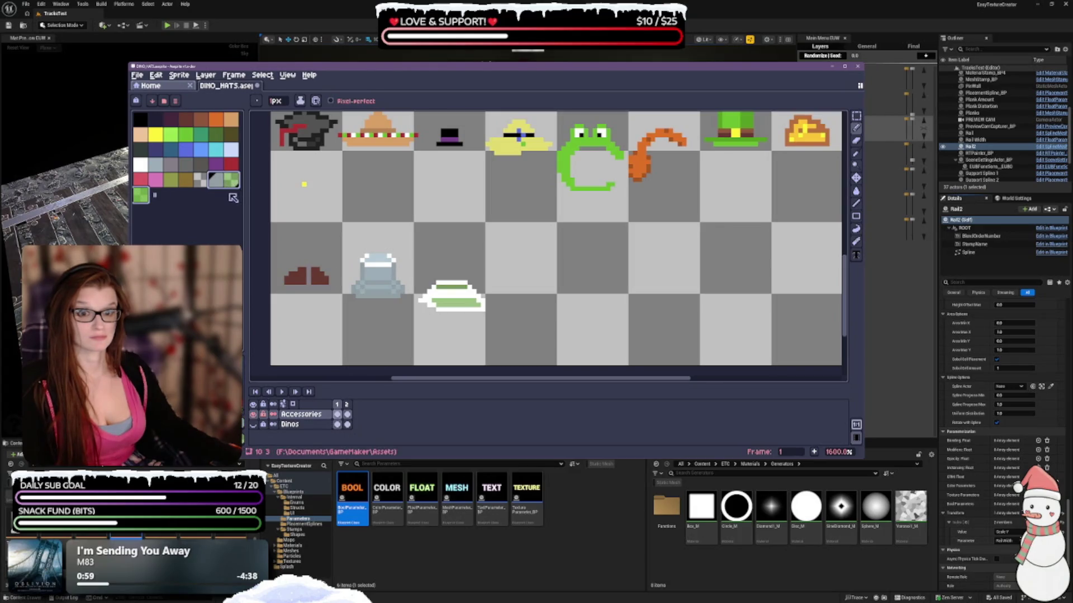
pyautogui.click(141, 195)
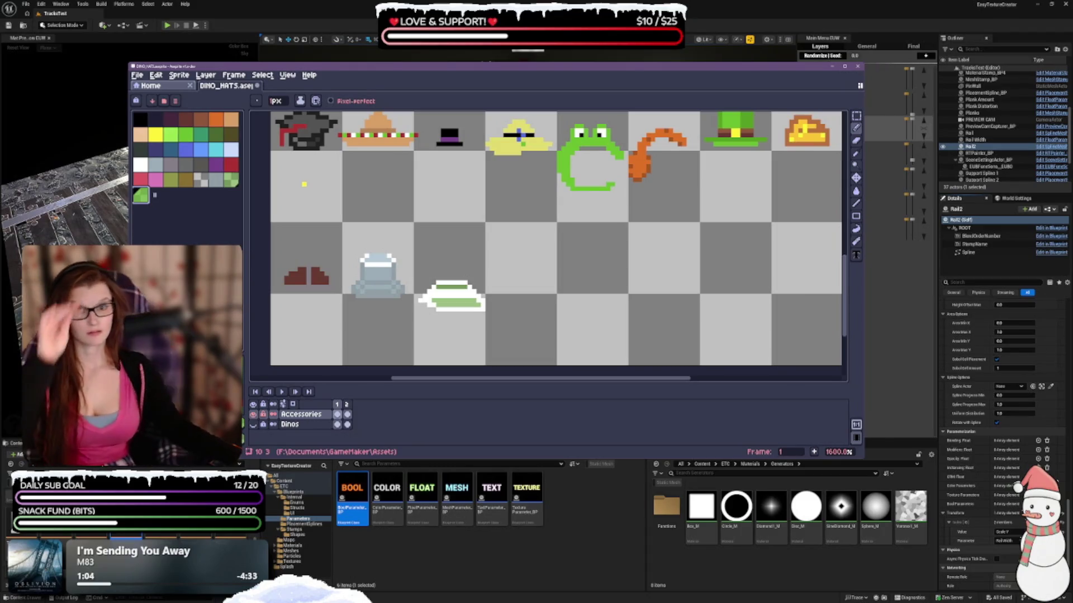
pyautogui.click(231, 179)
# Step: Paint-bucket the green hat's lower band bright green, then show the Dinos layer again
pyautogui.click(393, 291)
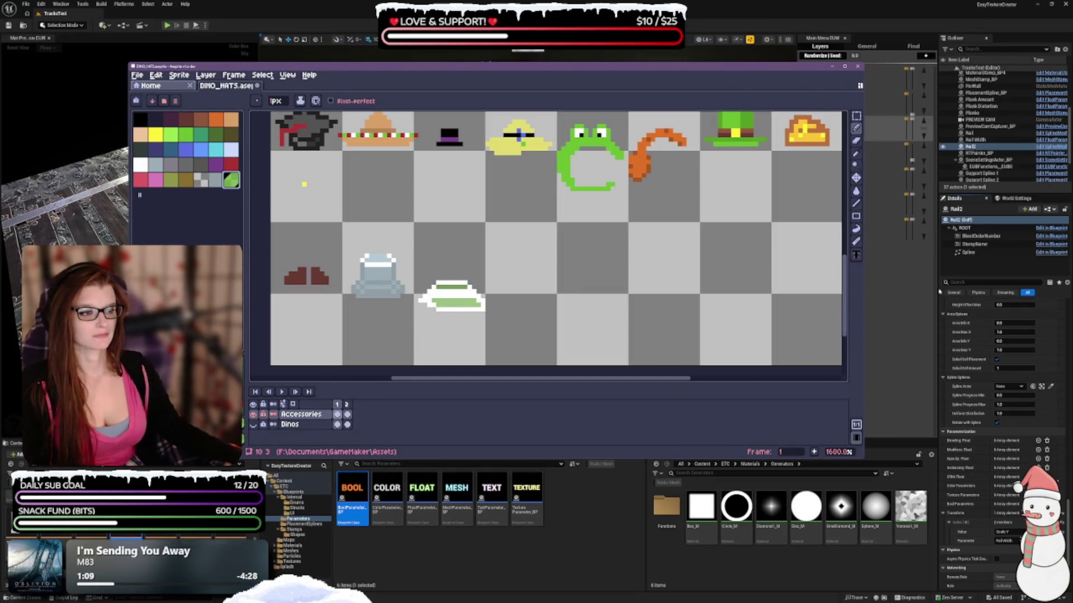
pyautogui.click(856, 191)
pyautogui.click(452, 302)
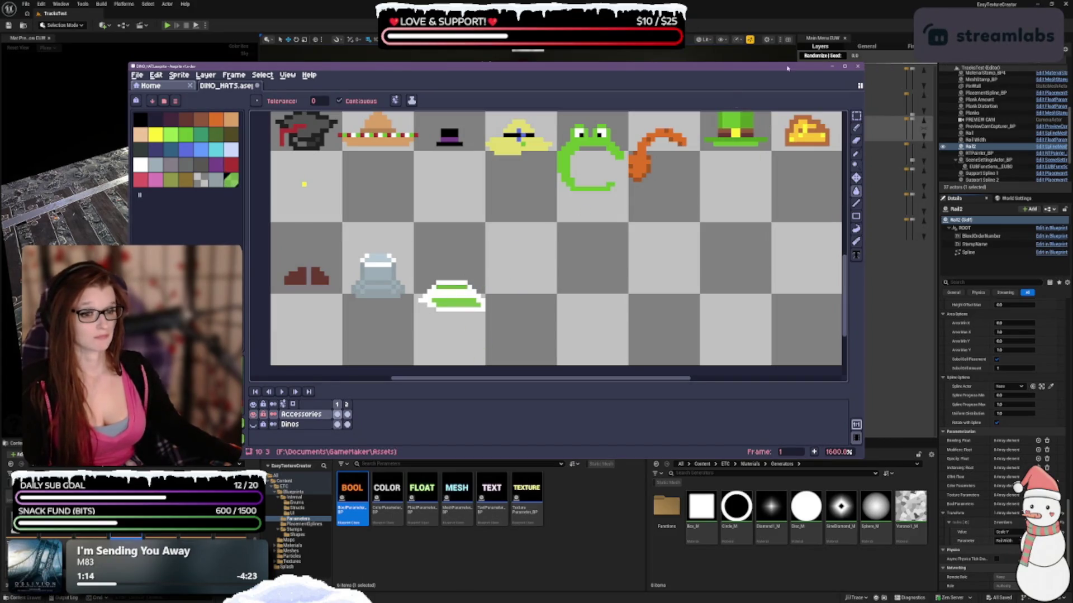
pyautogui.click(856, 128)
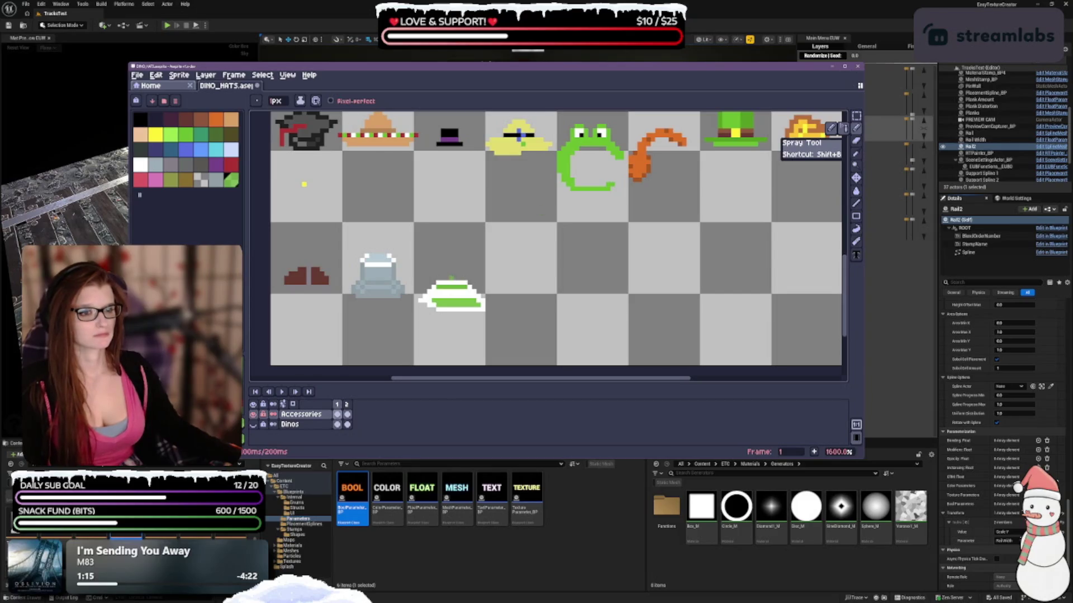
pyautogui.scroll(-3, 421, 337)
pyautogui.click(253, 424)
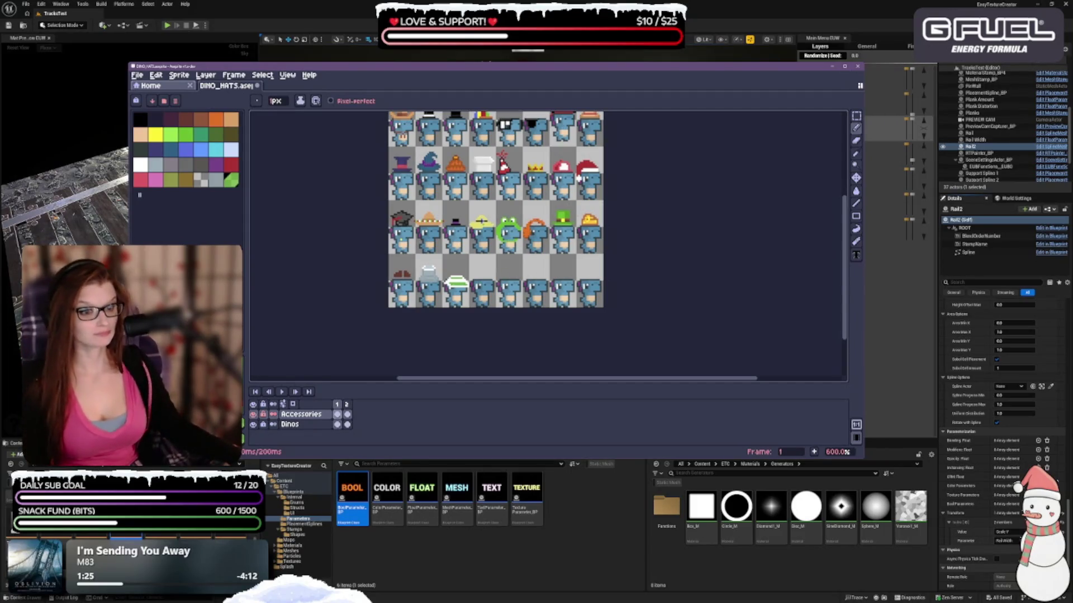
# Step: Pick white as the drawing colour and undo the last pencil stroke
pyautogui.scroll(1, 435, 321)
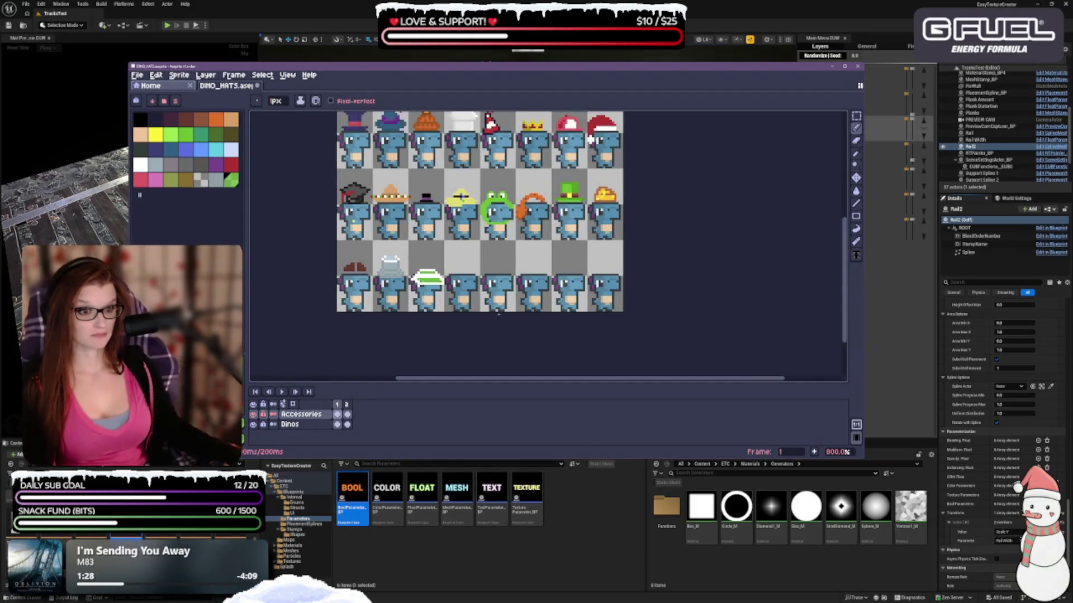
pyautogui.scroll(1, 425, 316)
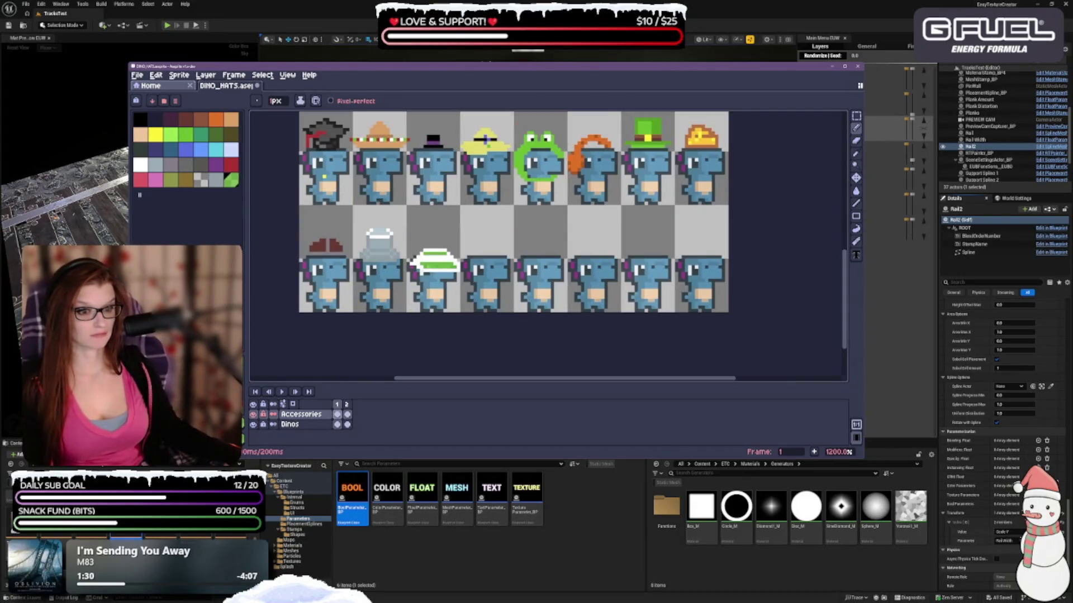
pyautogui.click(140, 165)
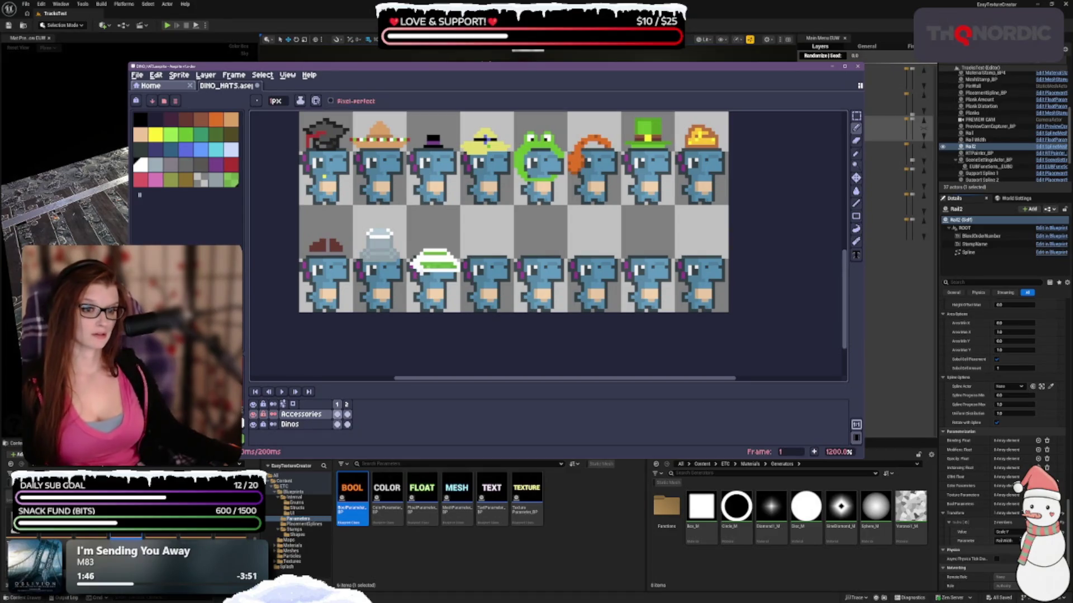
pyautogui.hotkey('ctrl', 'z')
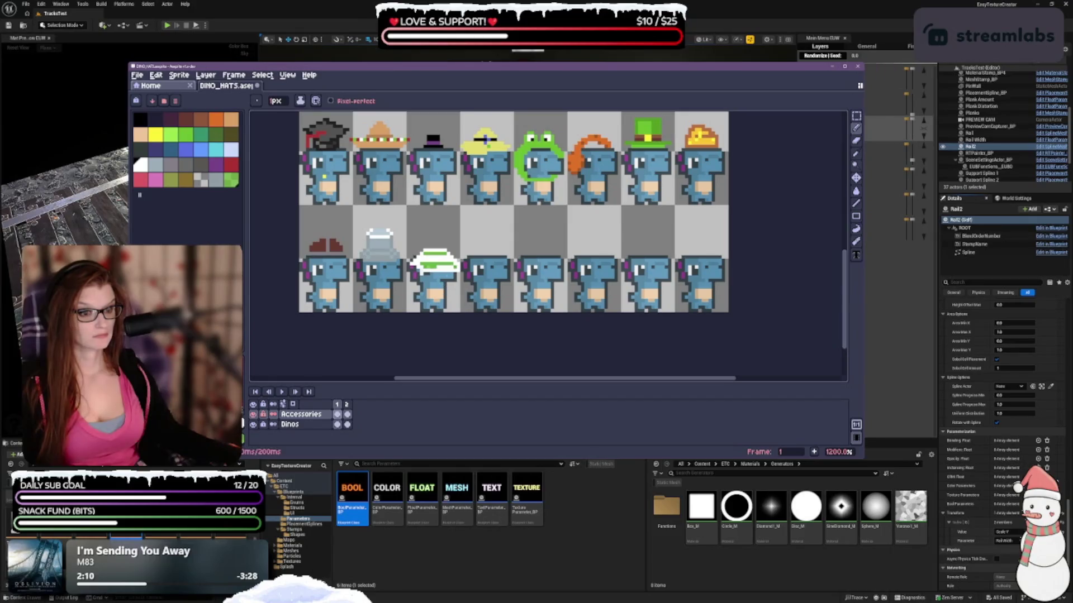
pyautogui.press('e')
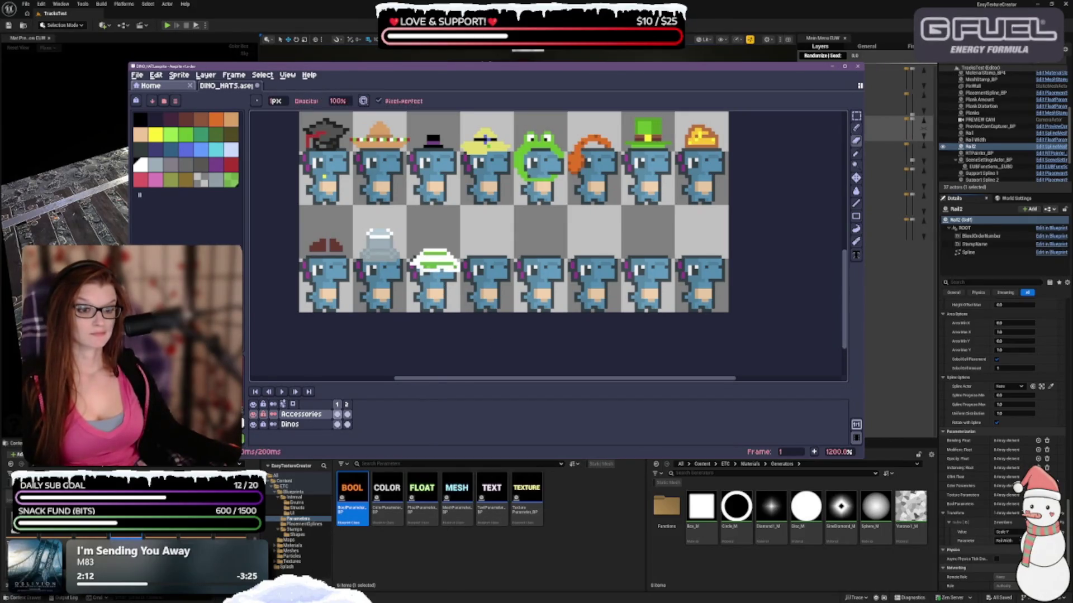
pyautogui.press('b')
# Step: Undo further erase and pencil strokes, then zoom in on the green-hat dino
pyautogui.hotkey('ctrl', 'z')
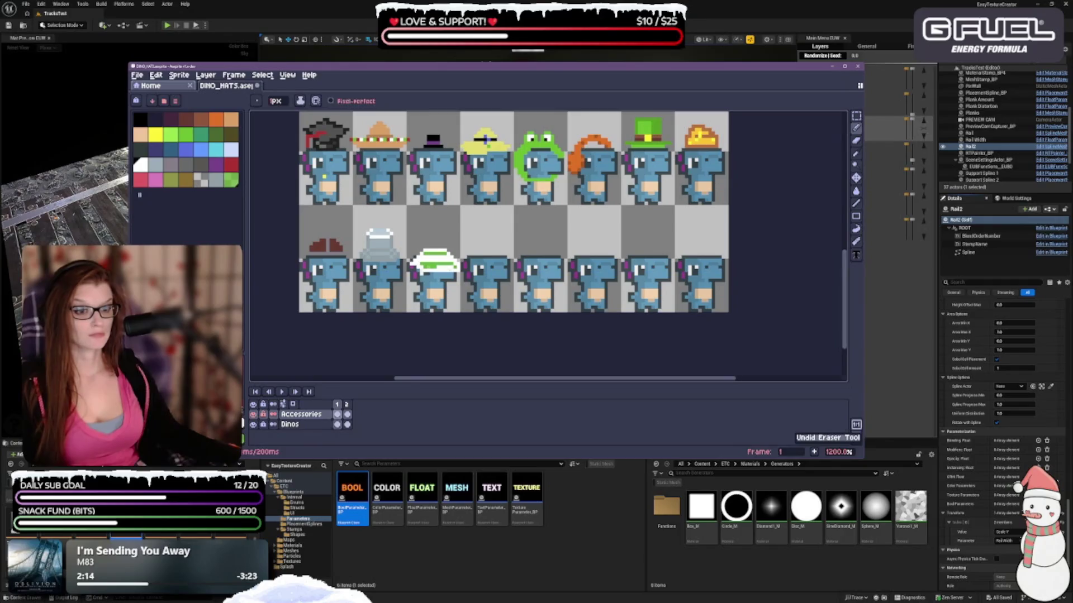
pyautogui.press('e')
pyautogui.press('b')
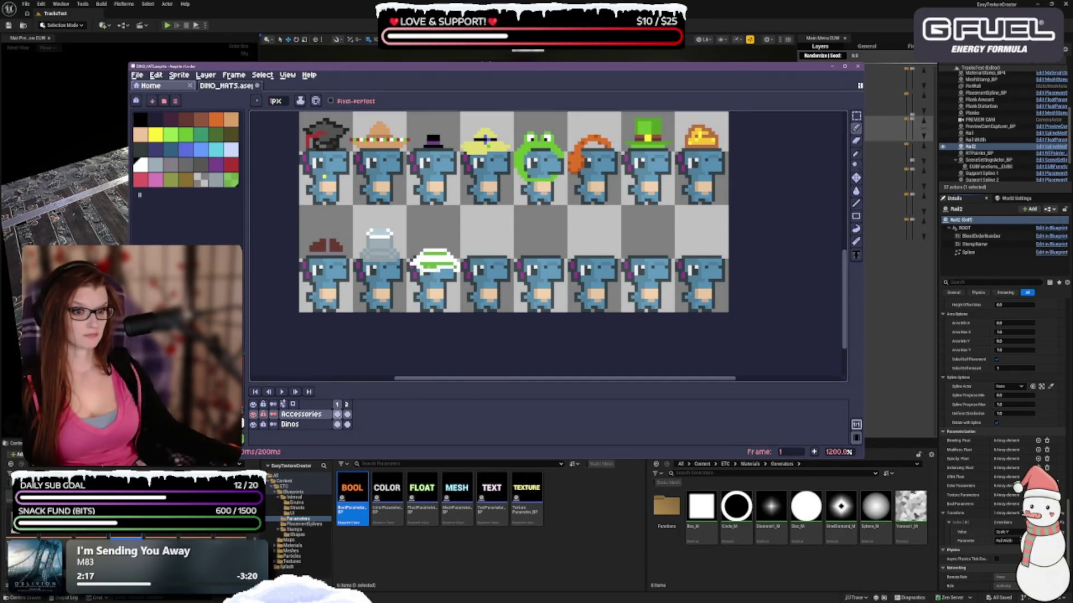
pyautogui.scroll(-4, 444, 328)
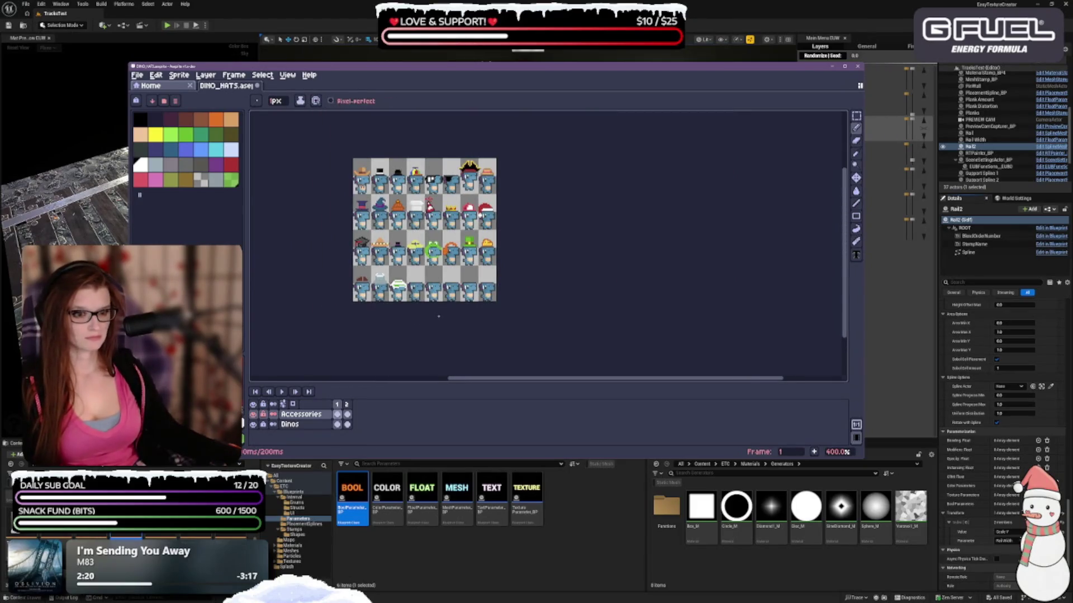
pyautogui.hotkey('ctrl', 'z')
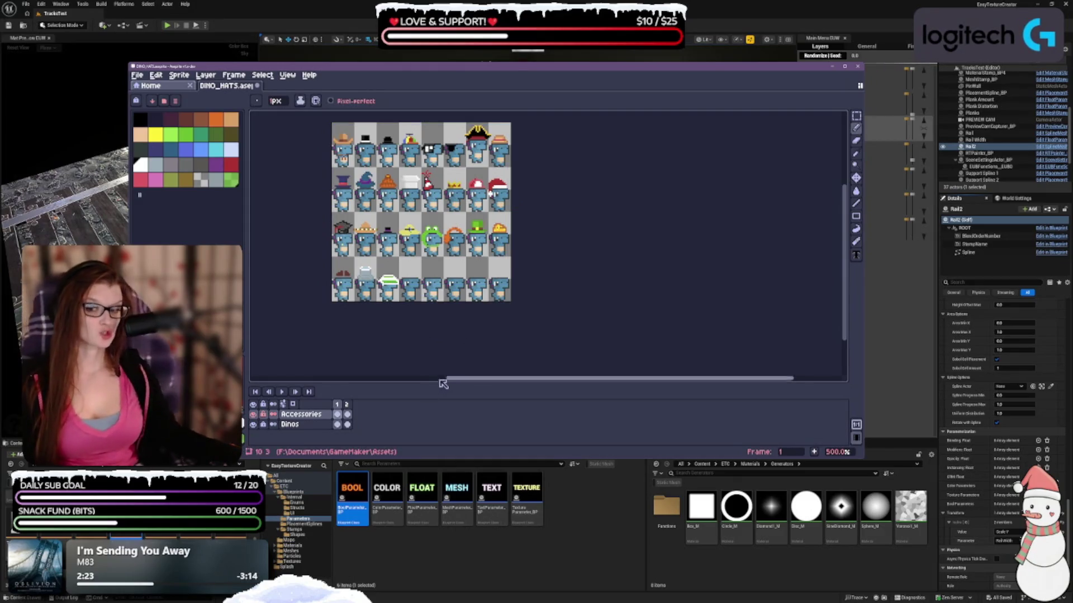
pyautogui.scroll(4, 406, 317)
pyautogui.scroll(3, 426, 202)
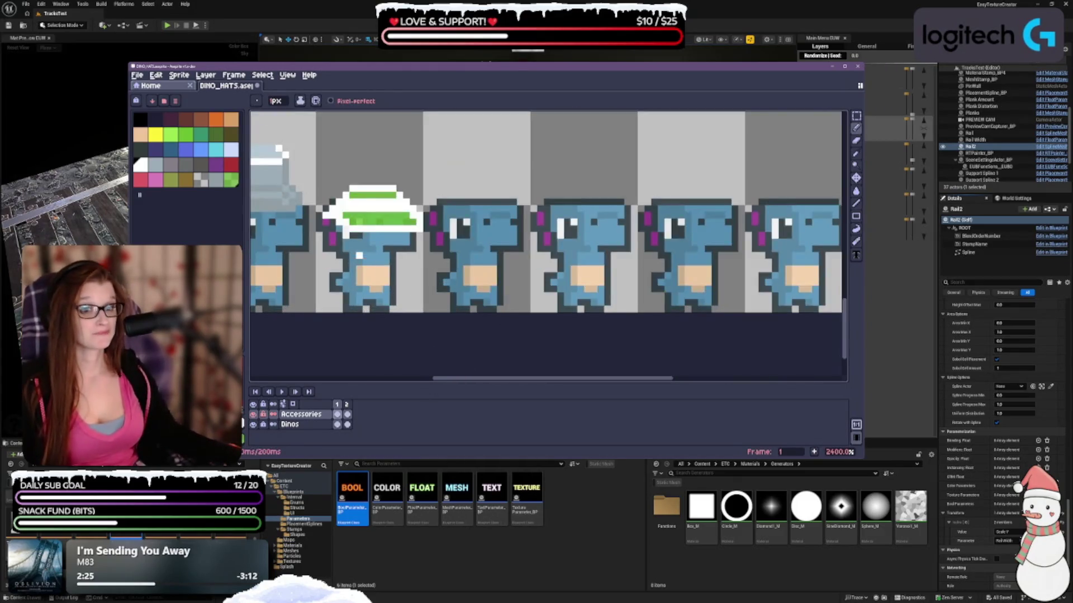
pyautogui.scroll(-5, 427, 201)
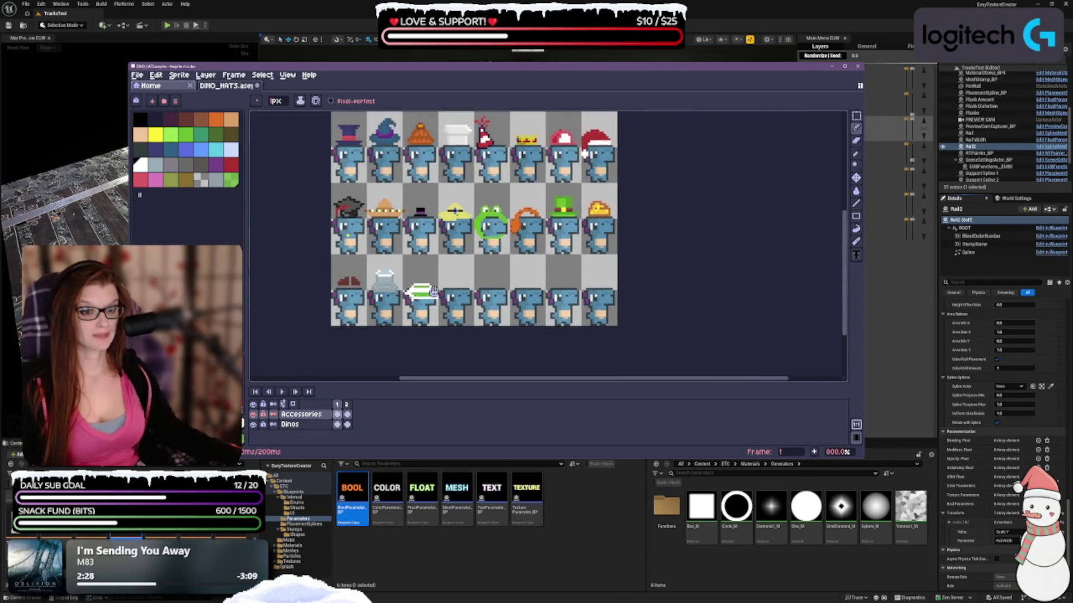
pyautogui.scroll(2, 418, 320)
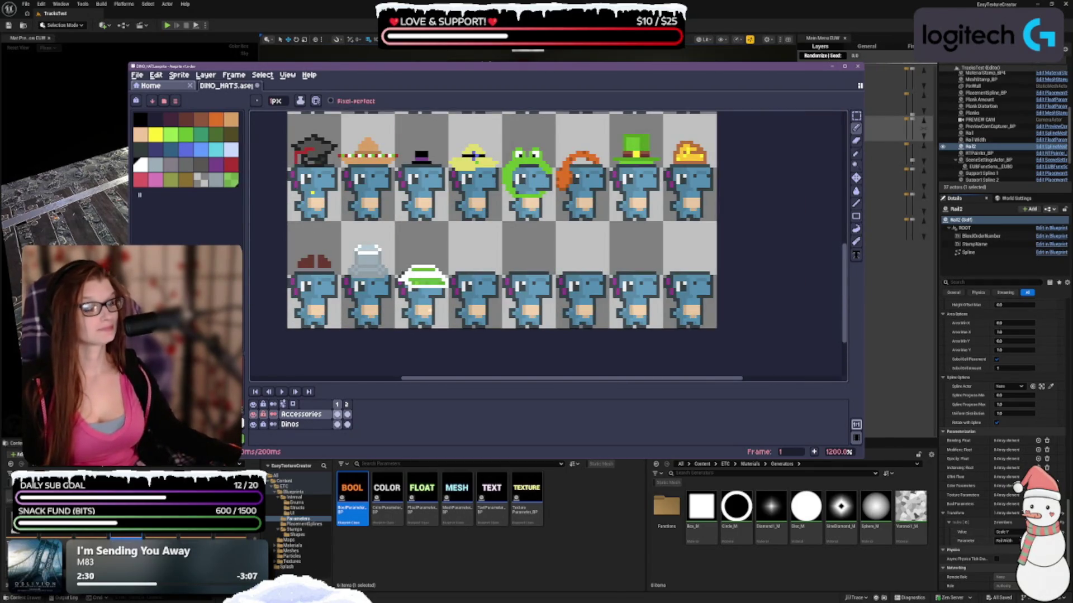
pyautogui.scroll(3, 425, 302)
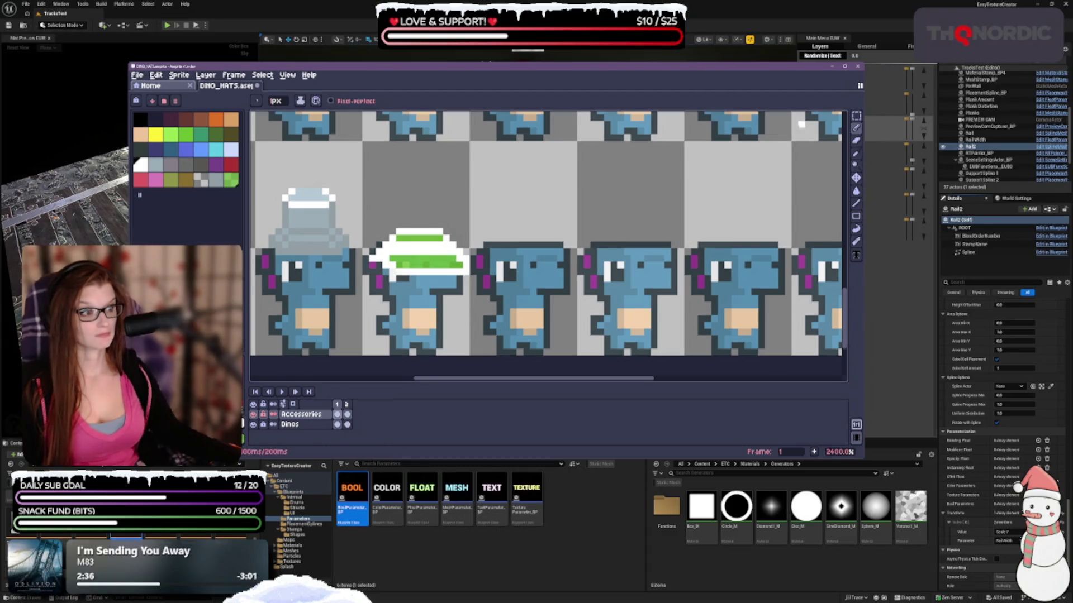
# Step: Sample a colour from the dino sprite with the Eyedropper and return to the Pencil
pyautogui.click(856, 153)
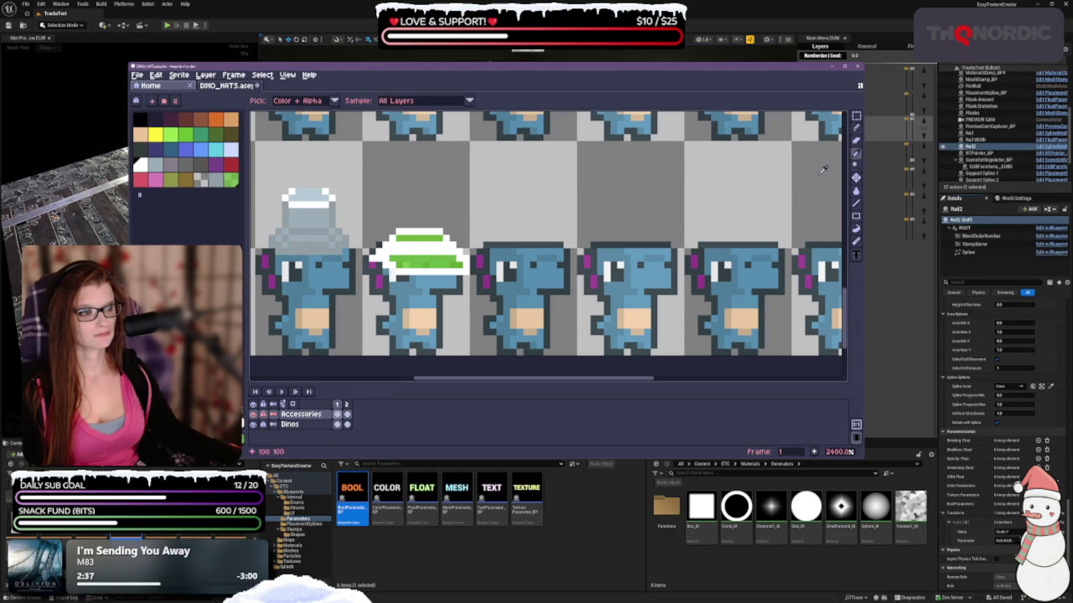
pyautogui.click(405, 273)
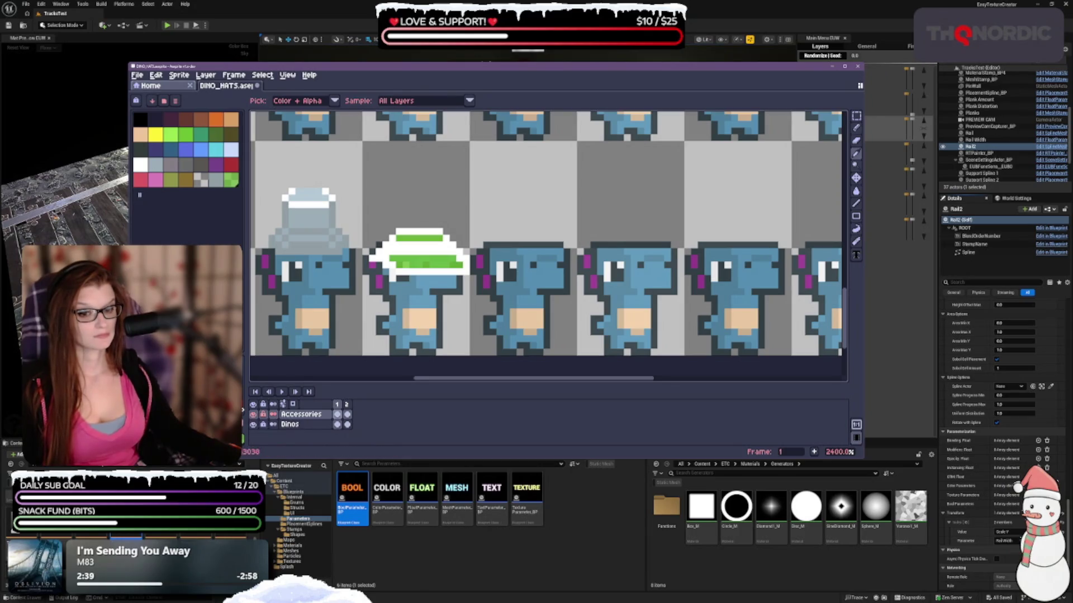
pyautogui.click(856, 128)
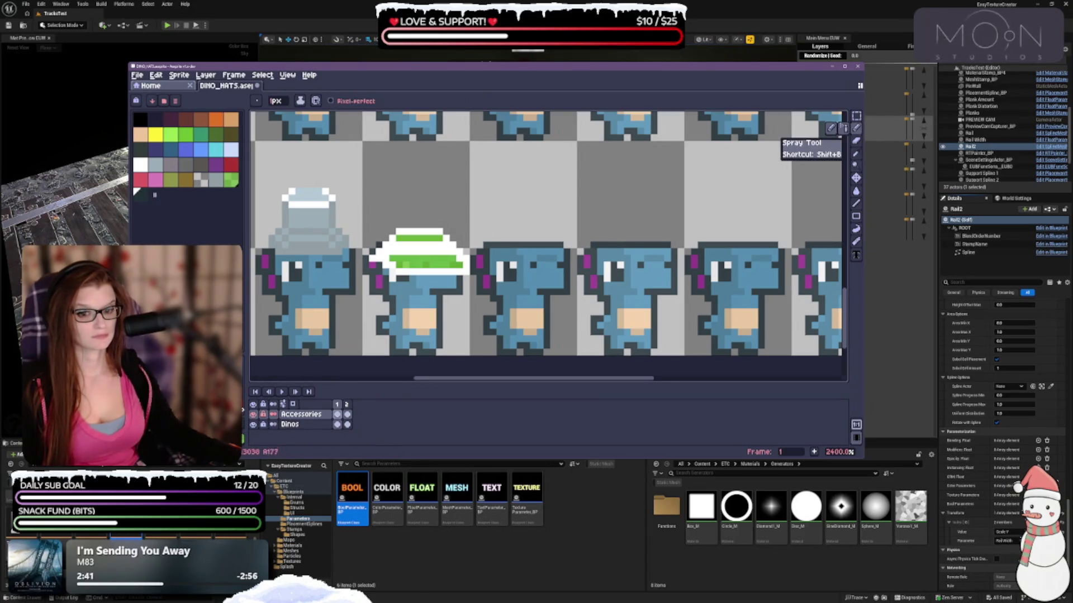
pyautogui.click(364, 325)
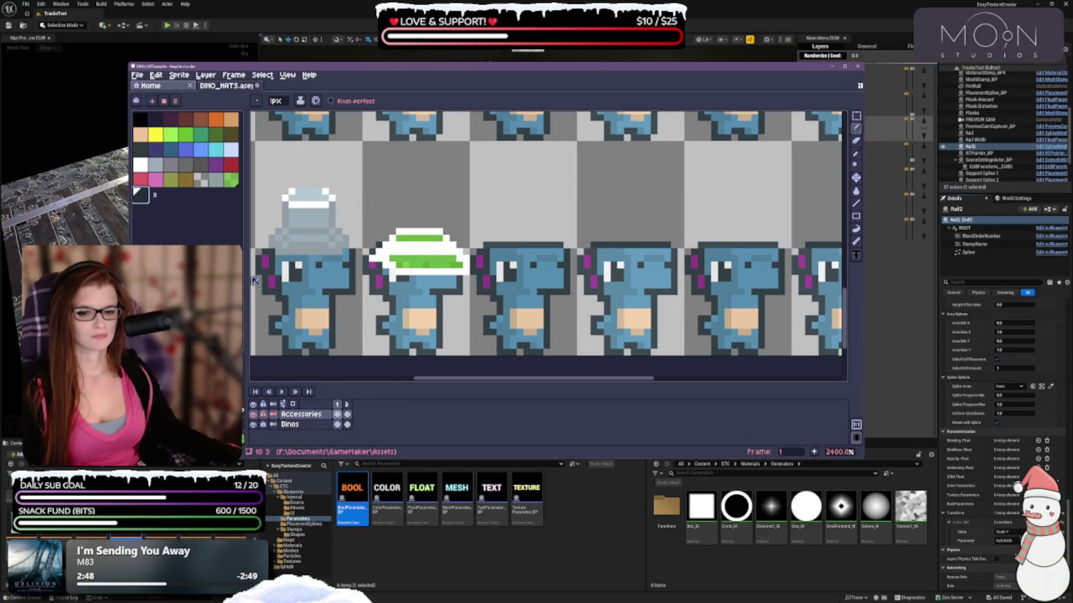
# Step: Sample the dark outline colour, make the Dinos layer active, and undo the stray pencil stroke
pyautogui.click(856, 156)
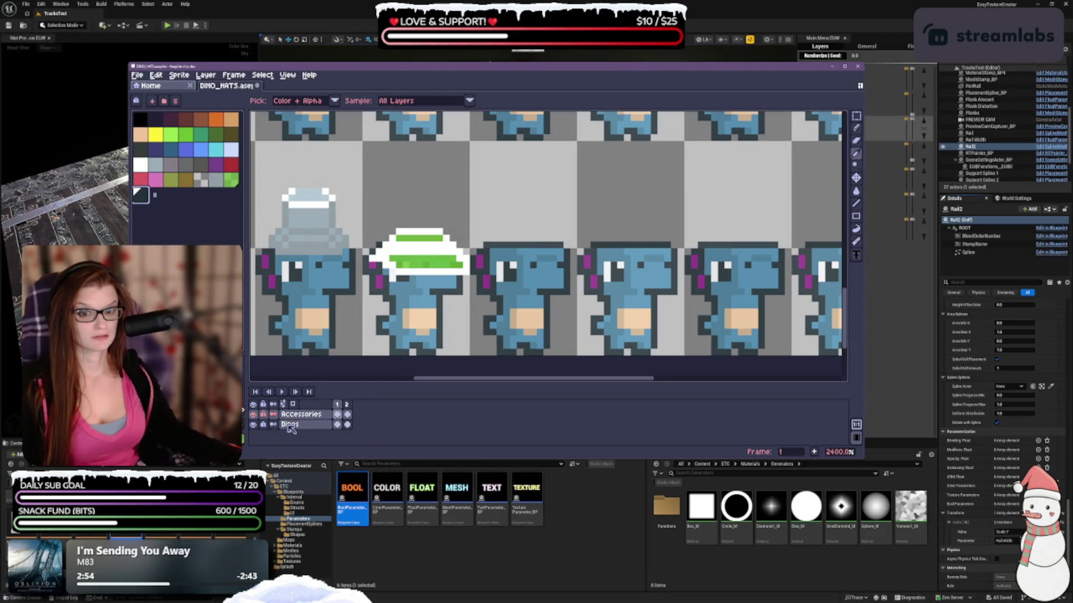
pyautogui.click(398, 303)
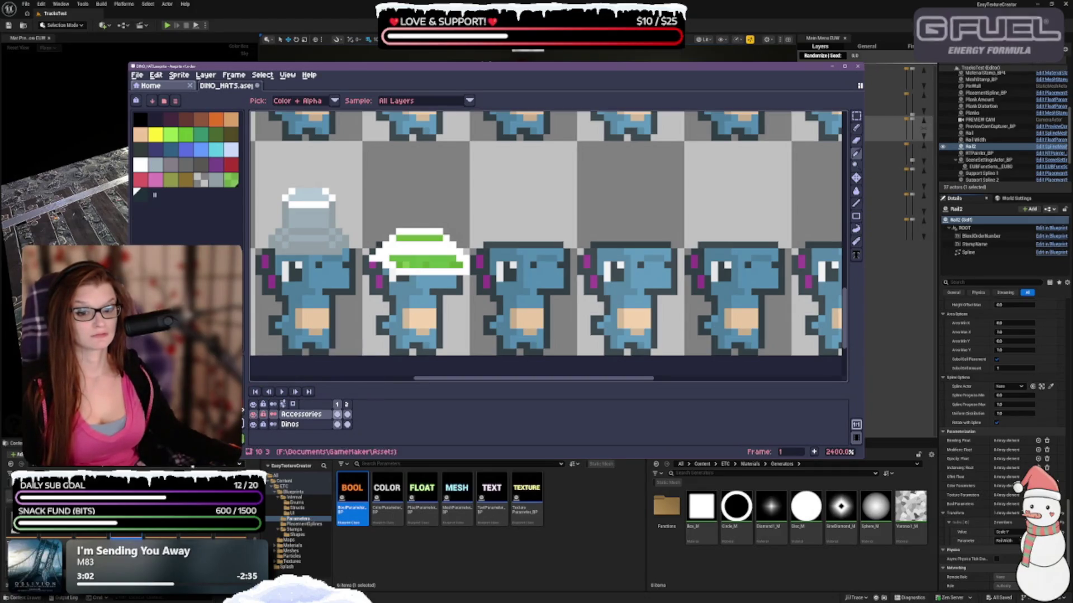
pyautogui.click(855, 128)
pyautogui.click(290, 425)
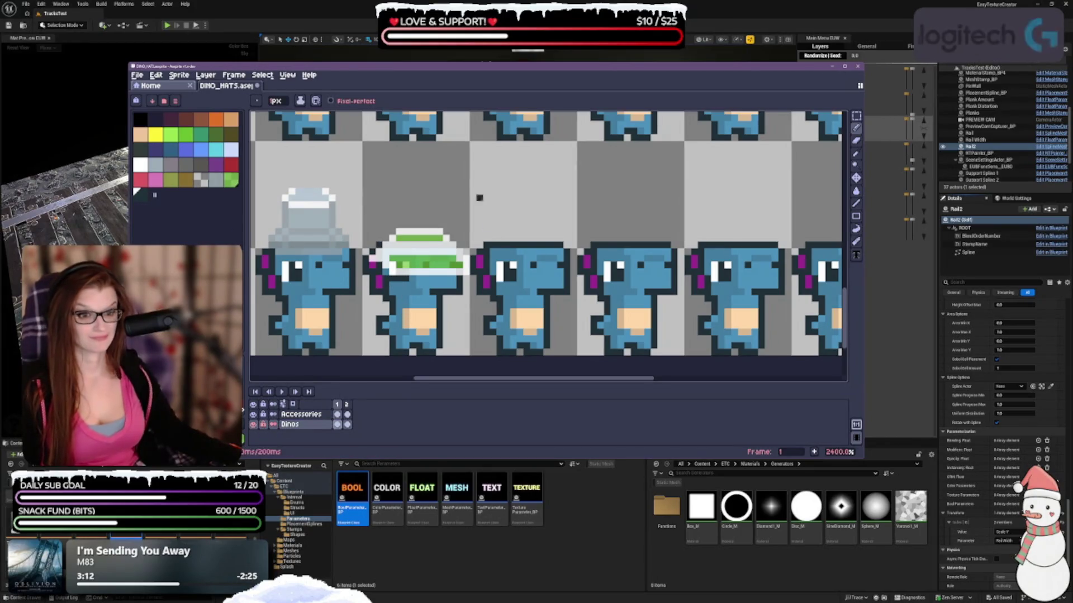
pyautogui.hotkey('ctrl', 'z')
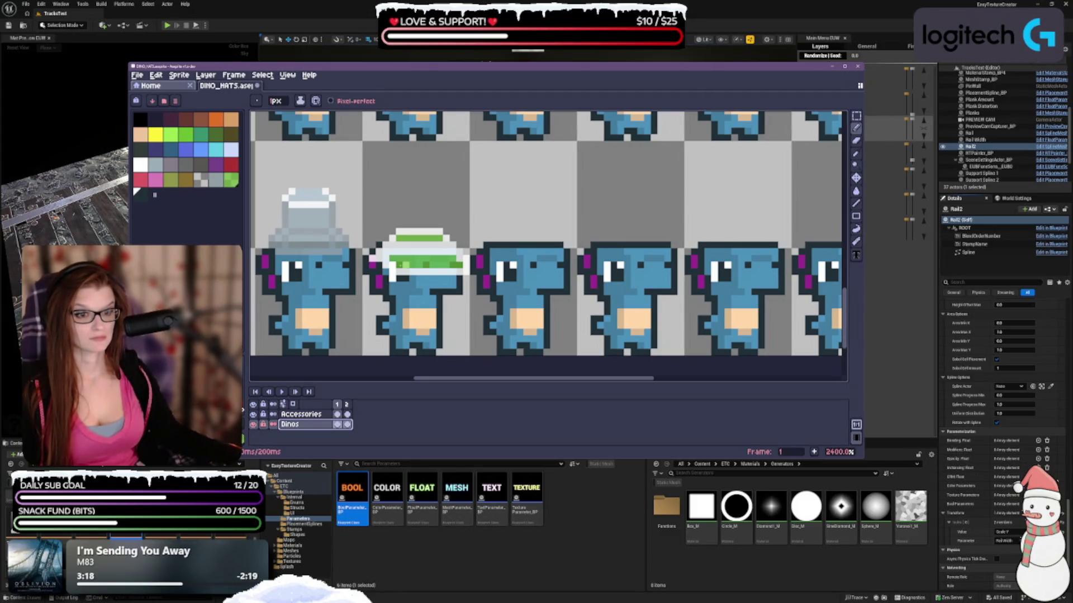
pyautogui.scroll(-5, 505, 342)
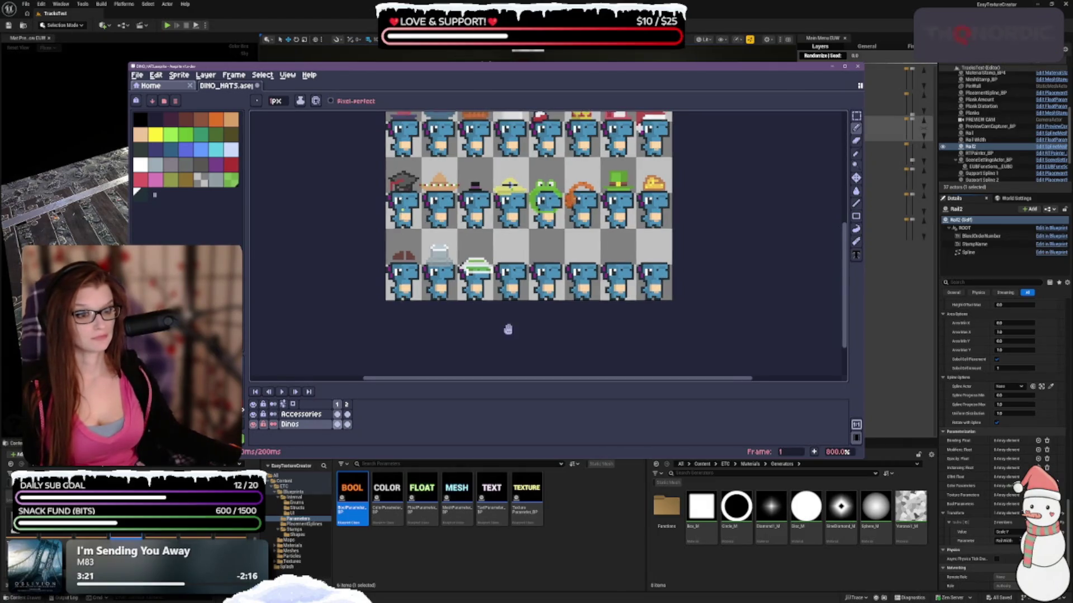
# Step: Pan across the sheet, make Accessories the active layer, and zoom to 2400% on the bottom row
pyautogui.moveTo(503, 331); pyautogui.dragTo(470, 331)
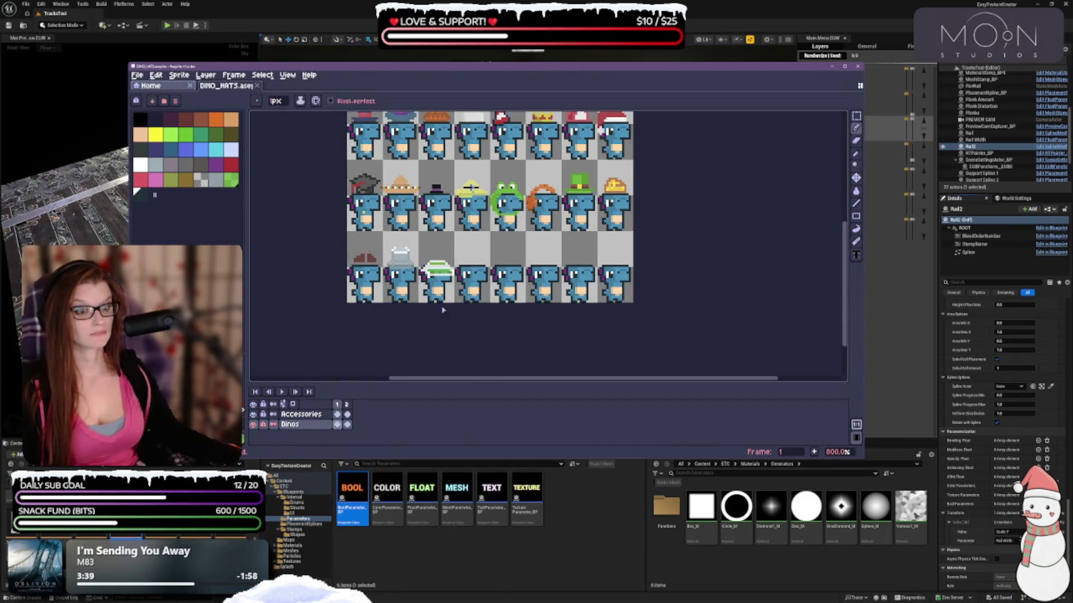
pyautogui.moveTo(442, 309); pyautogui.dragTo(429, 351)
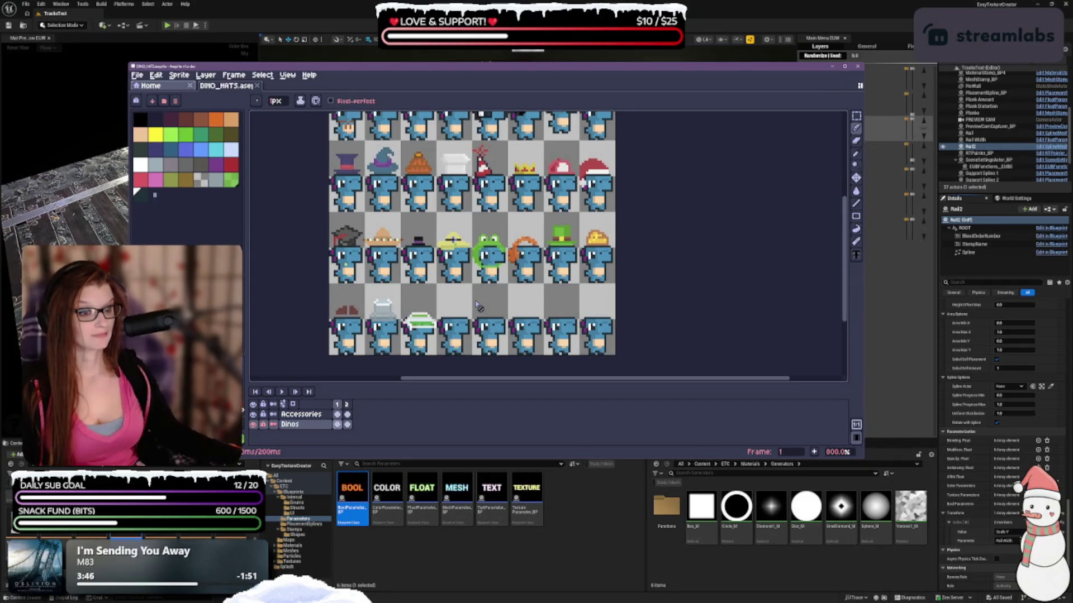
pyautogui.scroll(-2, 476, 306)
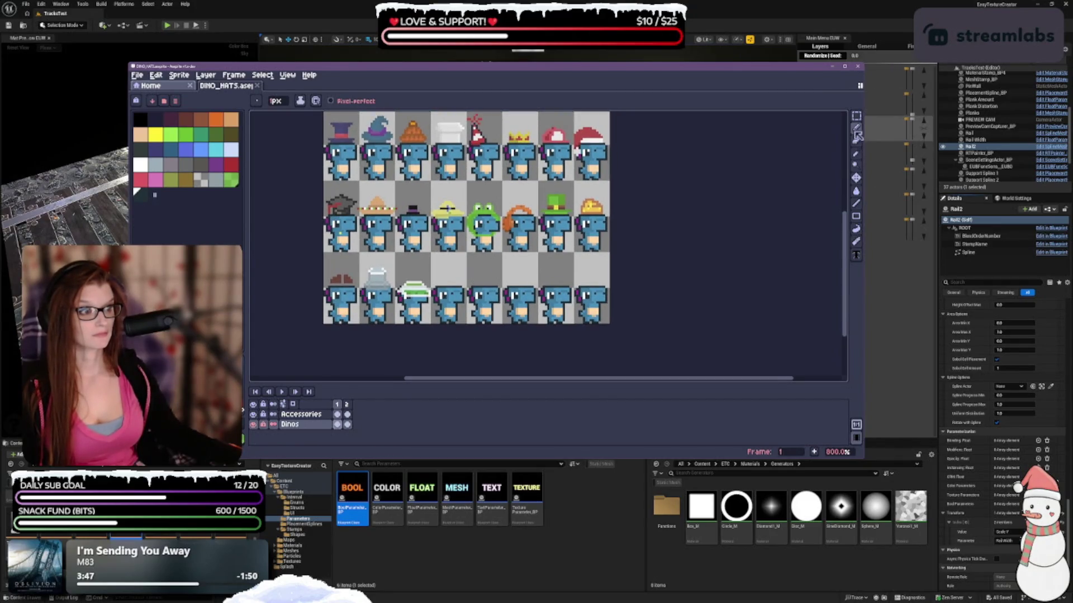
pyautogui.press('Up')
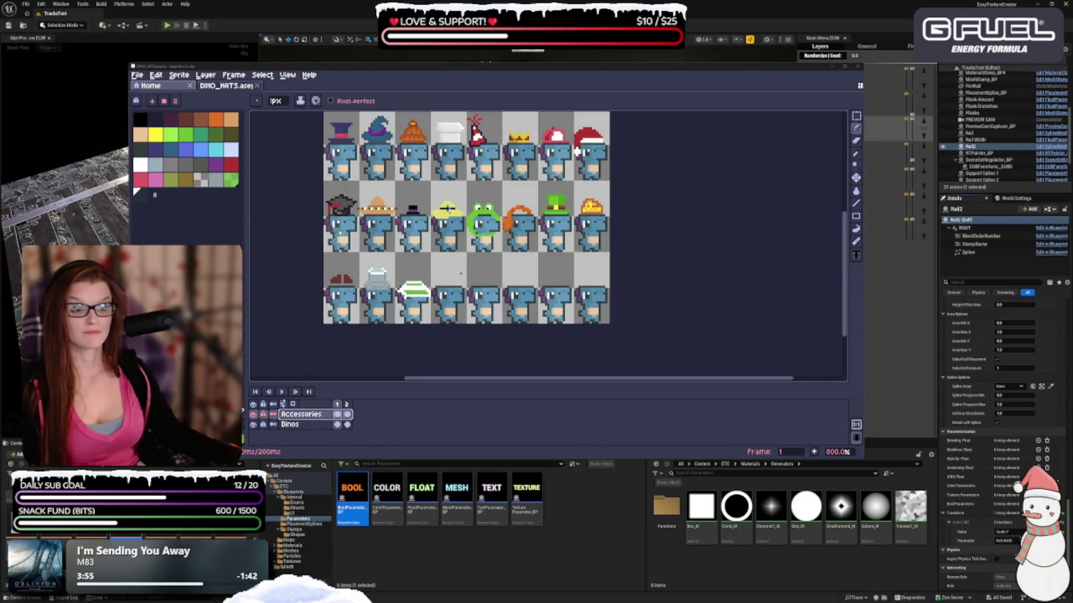
pyautogui.scroll(3, 460, 274)
pyautogui.scroll(2, 474, 274)
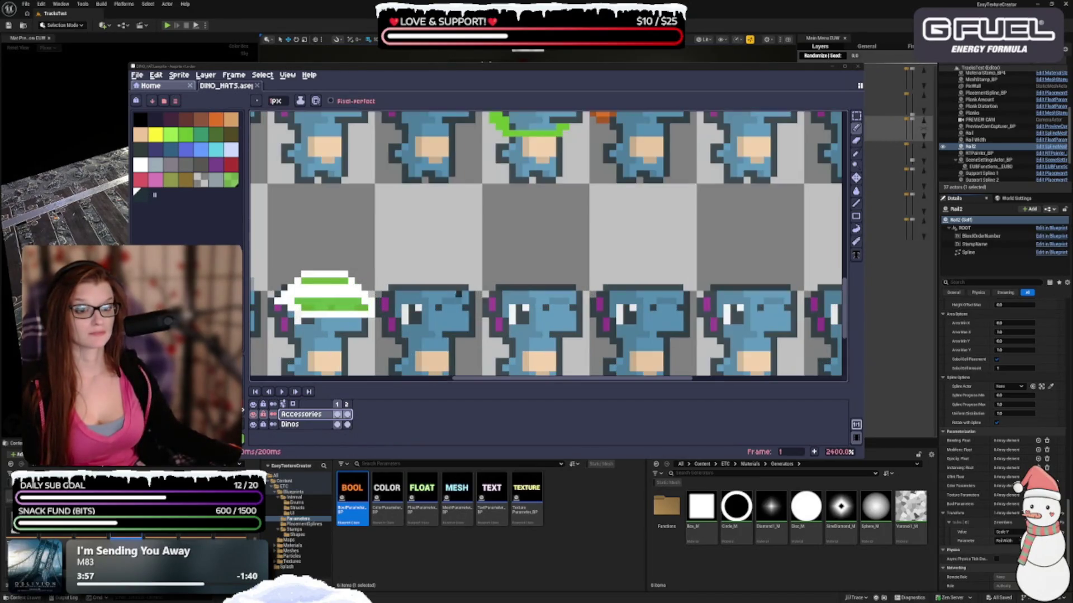
# Step: Choose olive-brown and draw an arc outlining a new hat over the next bottom-row dino
pyautogui.click(158, 135)
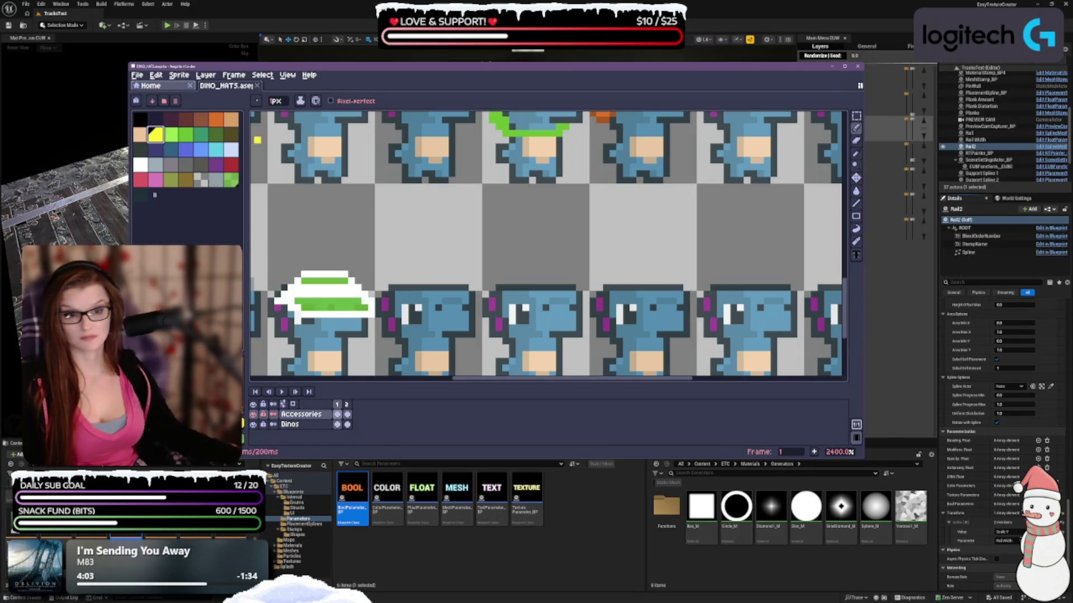
pyautogui.click(186, 179)
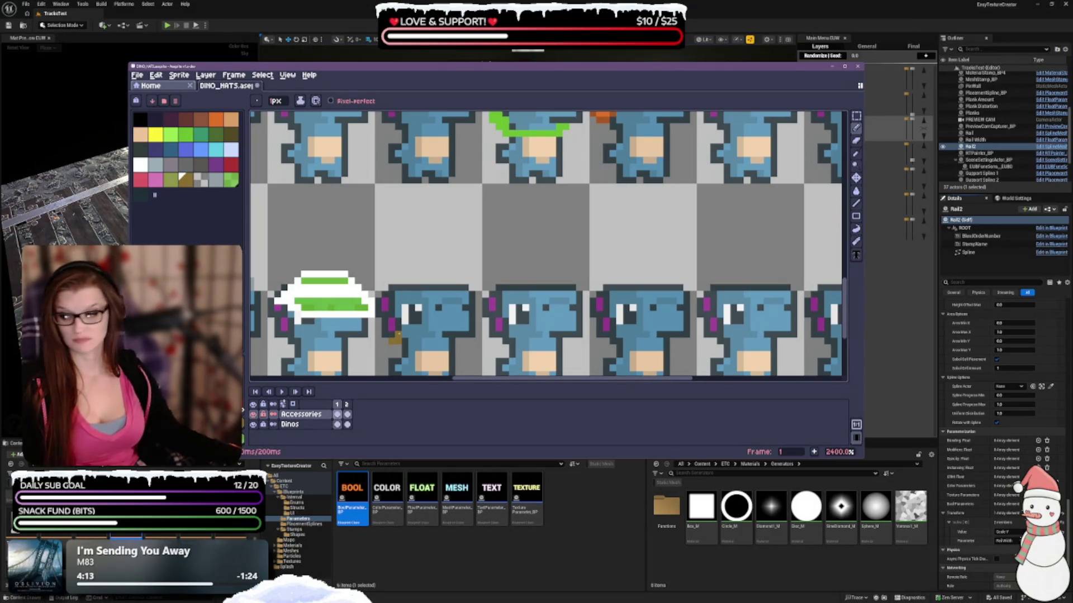
pyautogui.moveTo(394, 335)
pyautogui.mouseDown()
pyautogui.moveTo(385, 294)
pyautogui.moveTo(398, 288)
pyautogui.mouseUp()
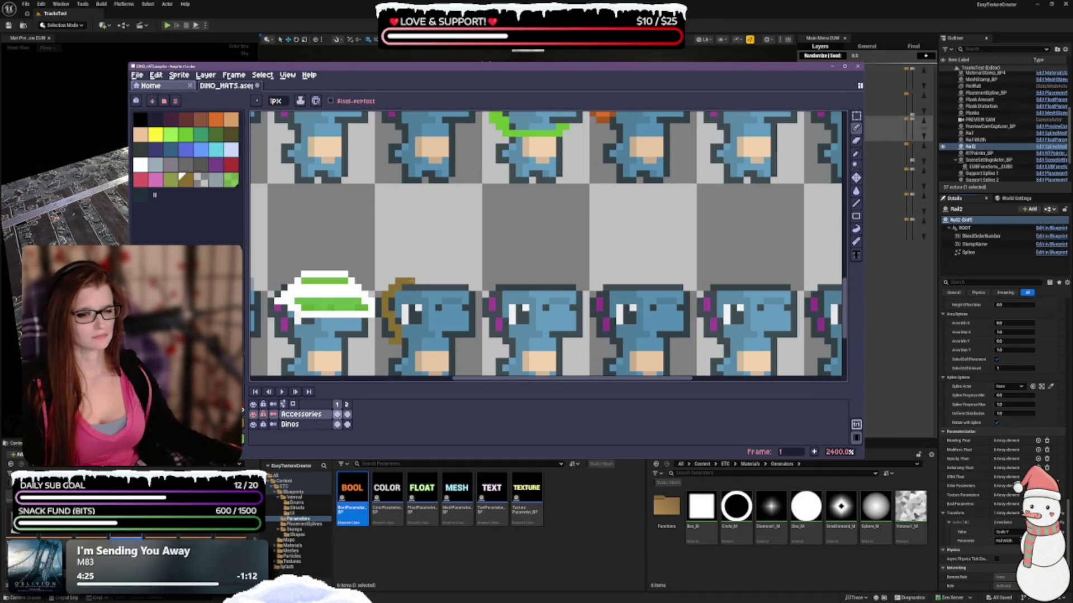
pyautogui.moveTo(445, 281); pyautogui.dragTo(452, 281)
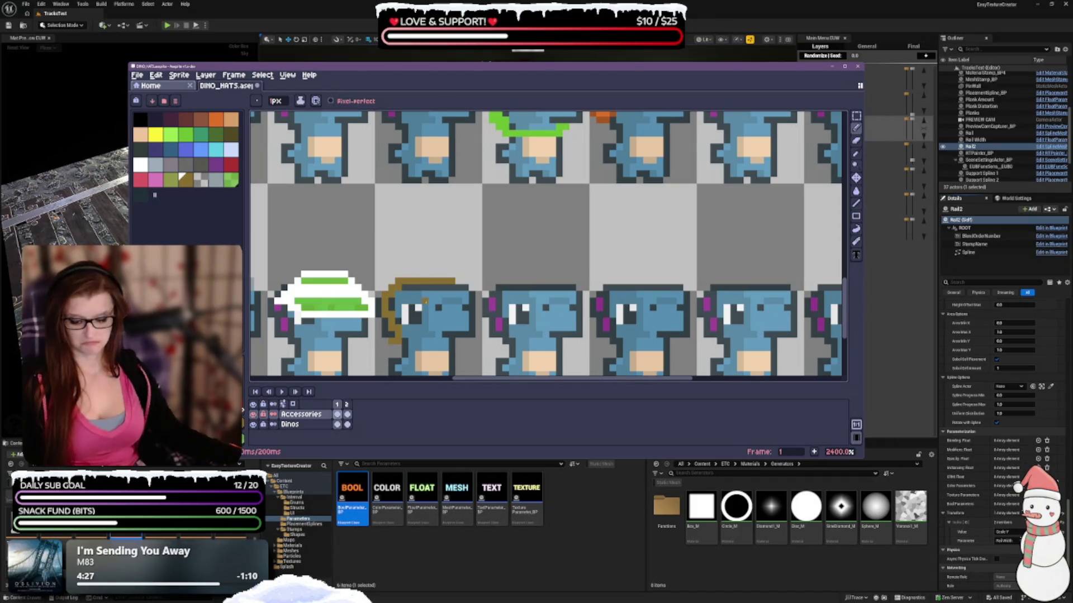
pyautogui.hotkey('ctrl', 'z')
pyautogui.hotkey('ctrl', 'z')
pyautogui.hotkey('ctrl', 'z')
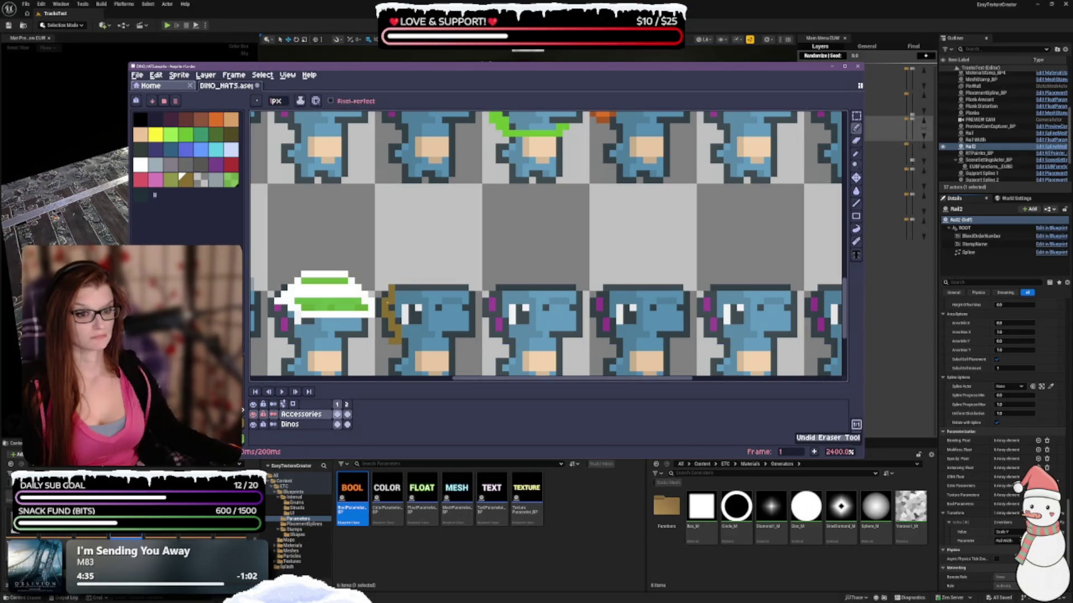
pyautogui.moveTo(392, 290); pyautogui.dragTo(411, 281)
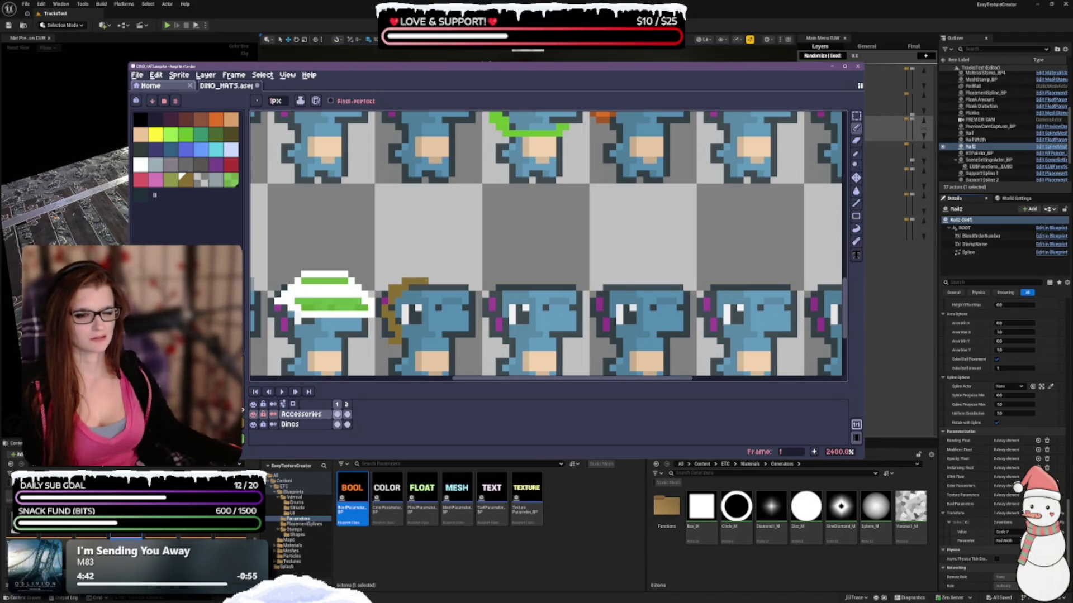
pyautogui.click(459, 281)
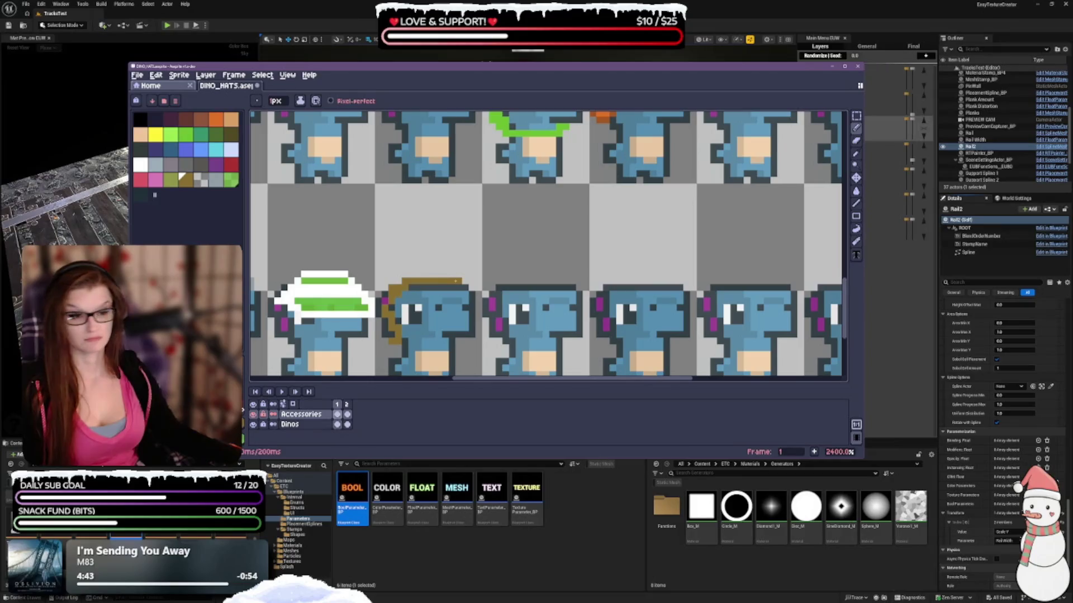
# Step: Curve the hat outline down the right side and try out a curled stem on top
pyautogui.click(464, 294)
pyautogui.moveTo(472, 294); pyautogui.dragTo(472, 304)
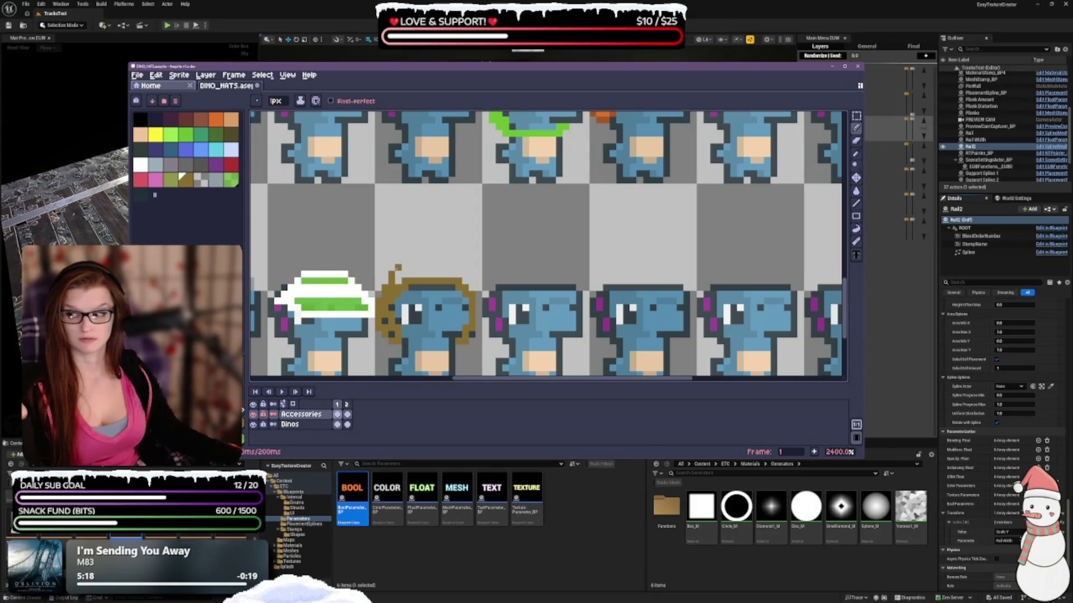
pyautogui.moveTo(397, 268); pyautogui.dragTo(411, 252)
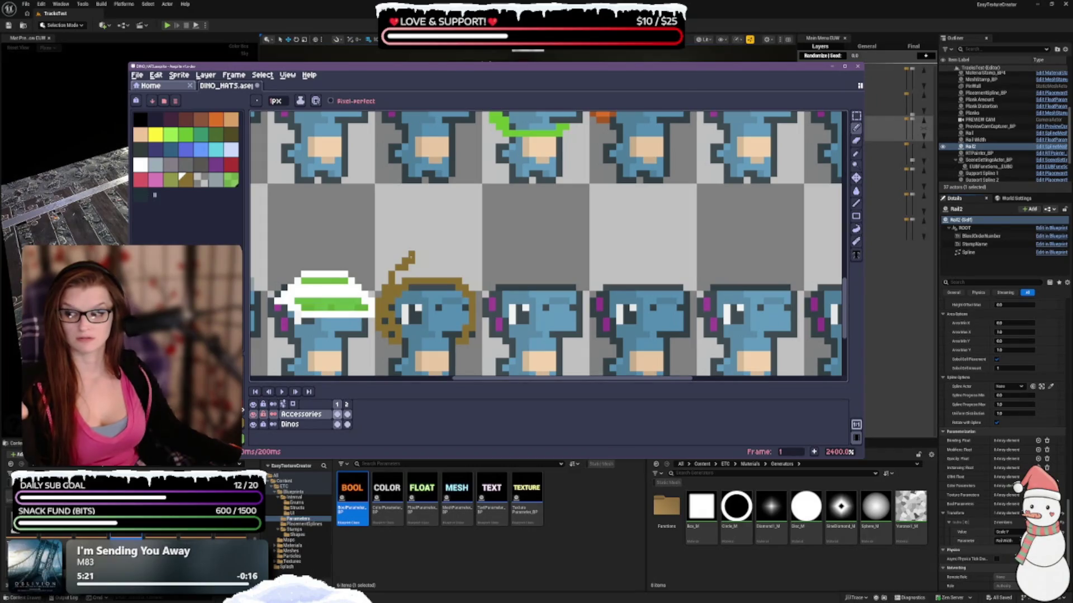
pyautogui.hotkey('ctrl', 'z')
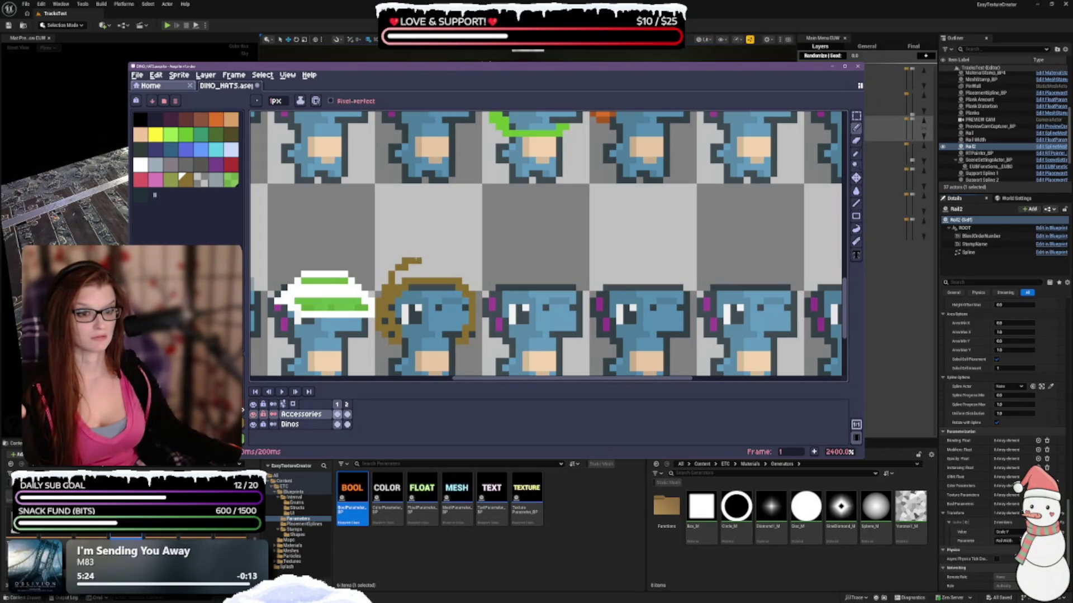
pyautogui.click(418, 255)
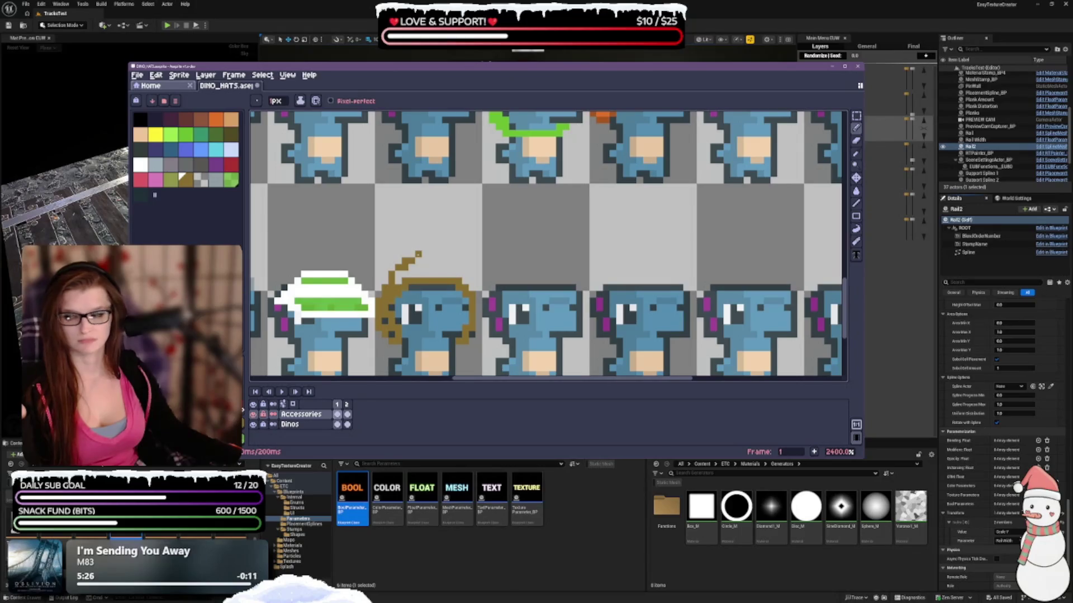
pyautogui.click(419, 258)
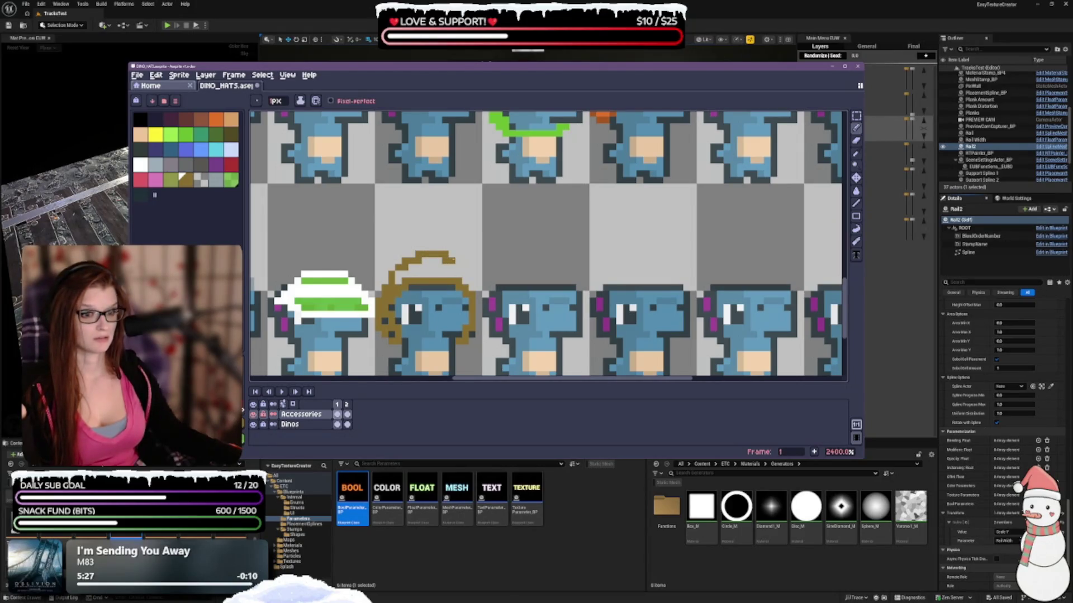
pyautogui.hotkey('ctrl', 'z')
pyautogui.moveTo(413, 274)
pyautogui.mouseDown()
pyautogui.moveTo(430, 254)
pyautogui.moveTo(454, 252)
pyautogui.moveTo(479, 317)
pyautogui.mouseUp()
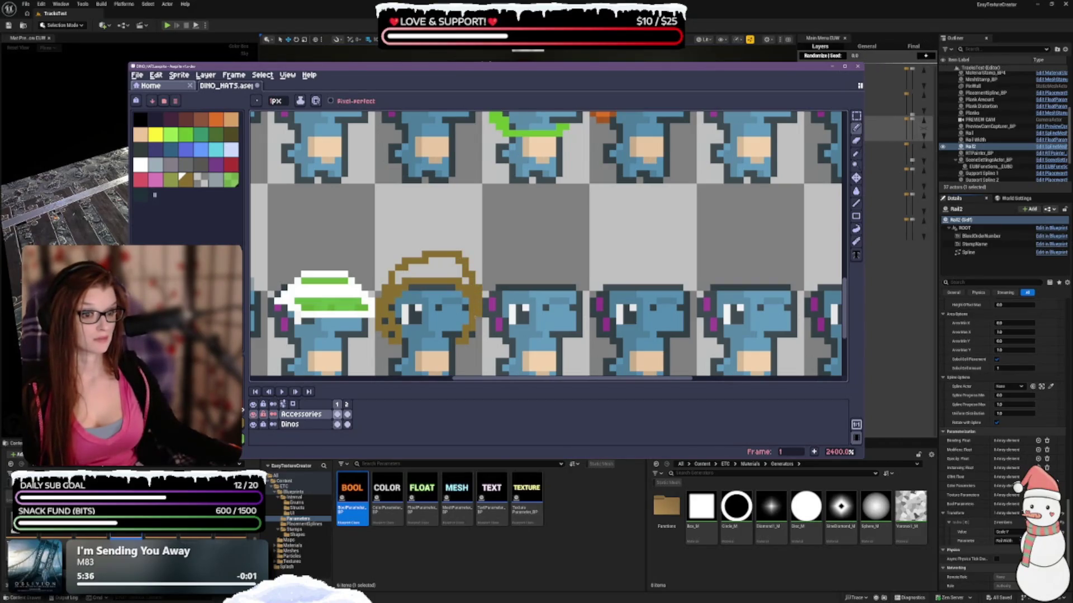
# Step: Reshape the hat top, then undo the tip strokes back to the earlier rounded dome outline
pyautogui.press('e')
pyautogui.press('b')
pyautogui.moveTo(422, 254)
pyautogui.mouseDown()
pyautogui.moveTo(456, 261)
pyautogui.moveTo(436, 261)
pyautogui.mouseUp()
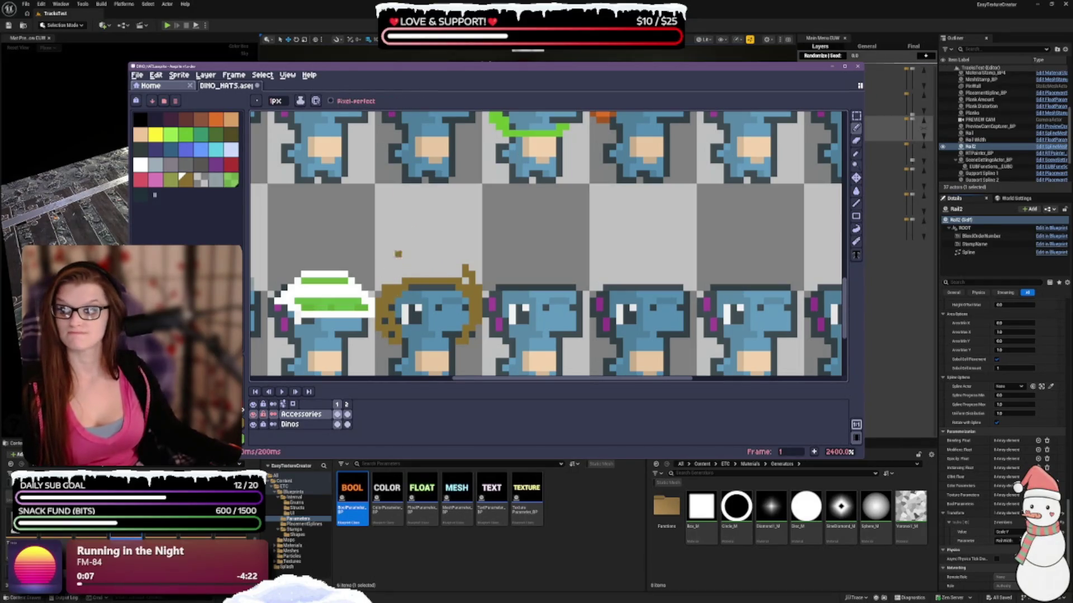
pyautogui.moveTo(378, 287)
pyautogui.mouseDown()
pyautogui.moveTo(412, 260)
pyautogui.moveTo(398, 254)
pyautogui.moveTo(412, 261)
pyautogui.mouseUp()
pyautogui.hotkey('ctrl', 'z')
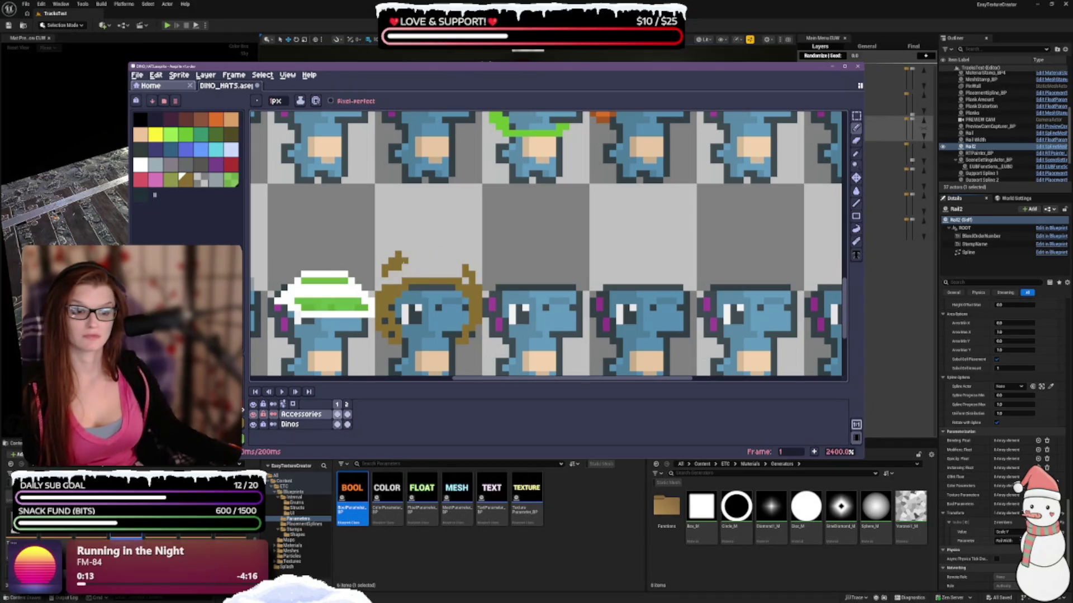
pyautogui.press('v')
pyautogui.hotkey('ctrl', 'z')
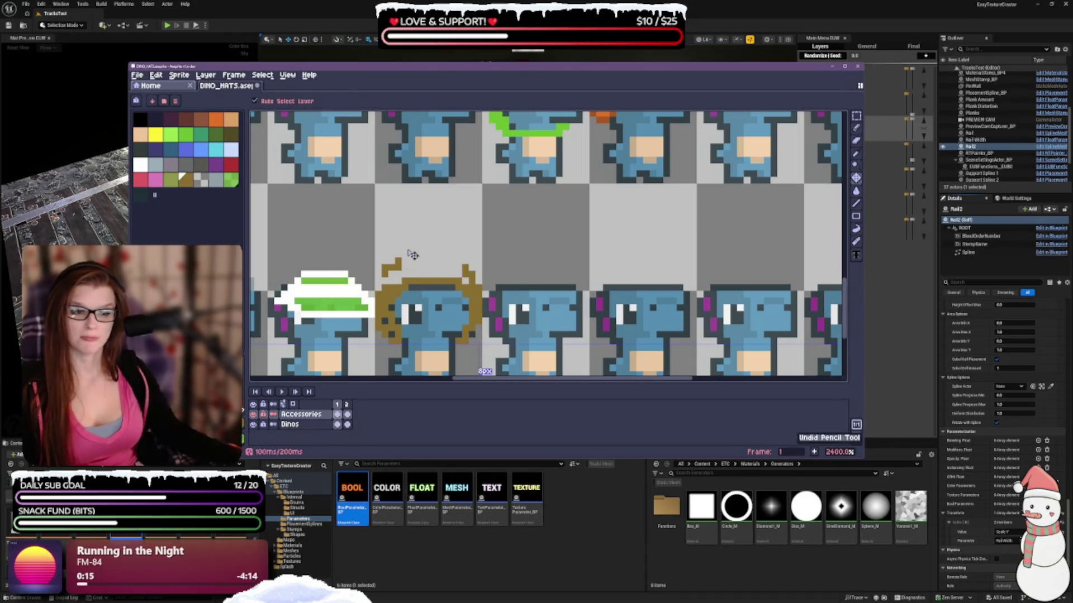
pyautogui.hotkey('ctrl', 'z')
pyautogui.press('b')
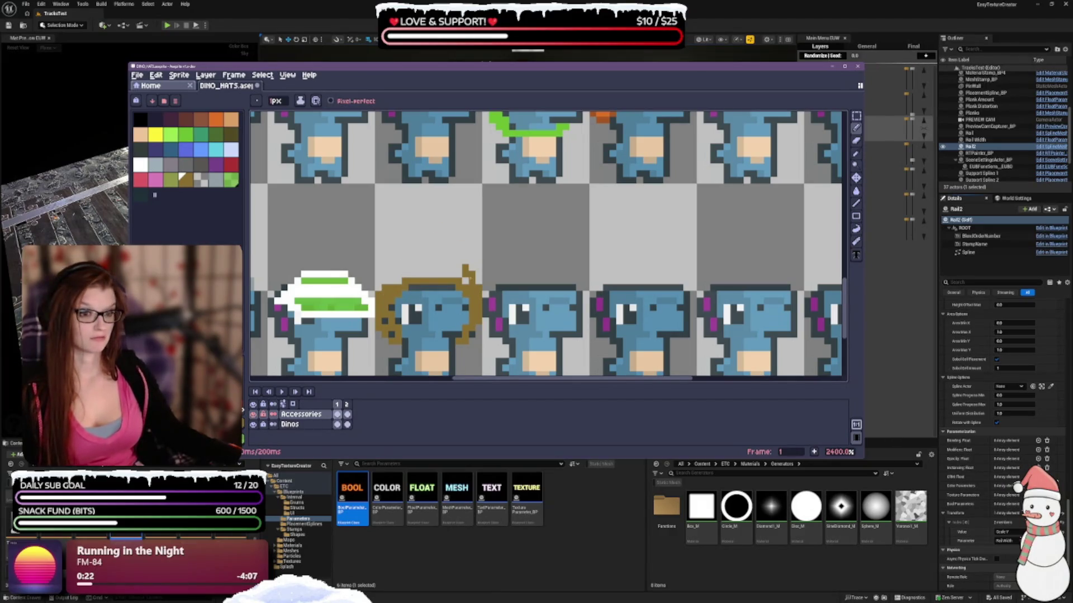
pyautogui.hotkey('ctrl', 'z')
pyautogui.hotkey('ctrl', 'z')
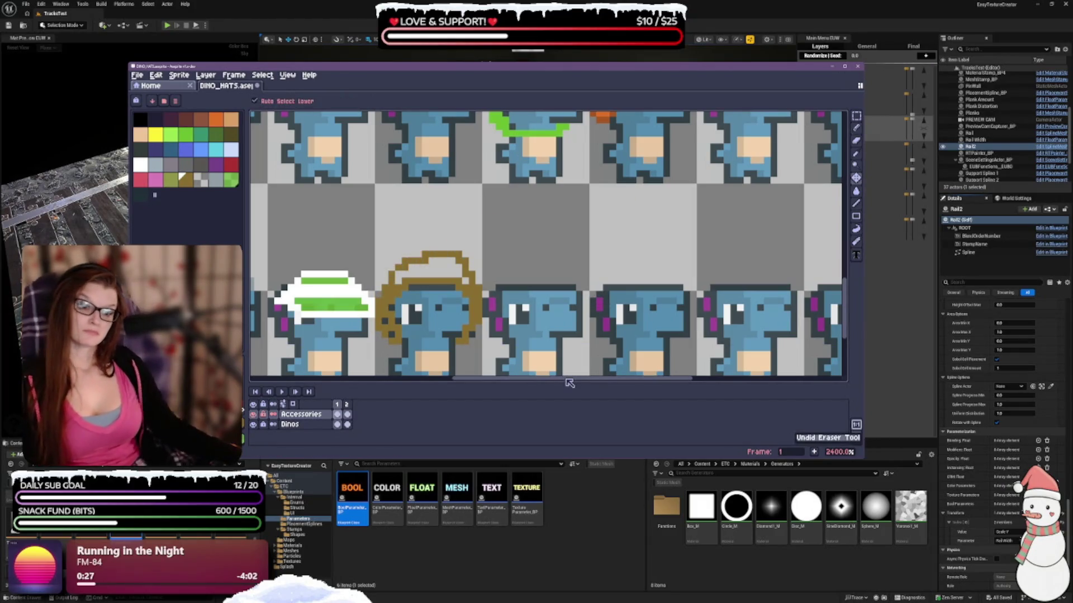
pyautogui.hotkey('ctrl', 'z')
pyautogui.hotkey('ctrl', 'z')
pyautogui.hotkey('ctrl', 'z')
pyautogui.hotkey('ctrl', 'z')
pyautogui.hotkey('ctrl', 'z')
pyautogui.hotkey('ctrl', 'z')
pyautogui.hotkey('ctrl', 'z')
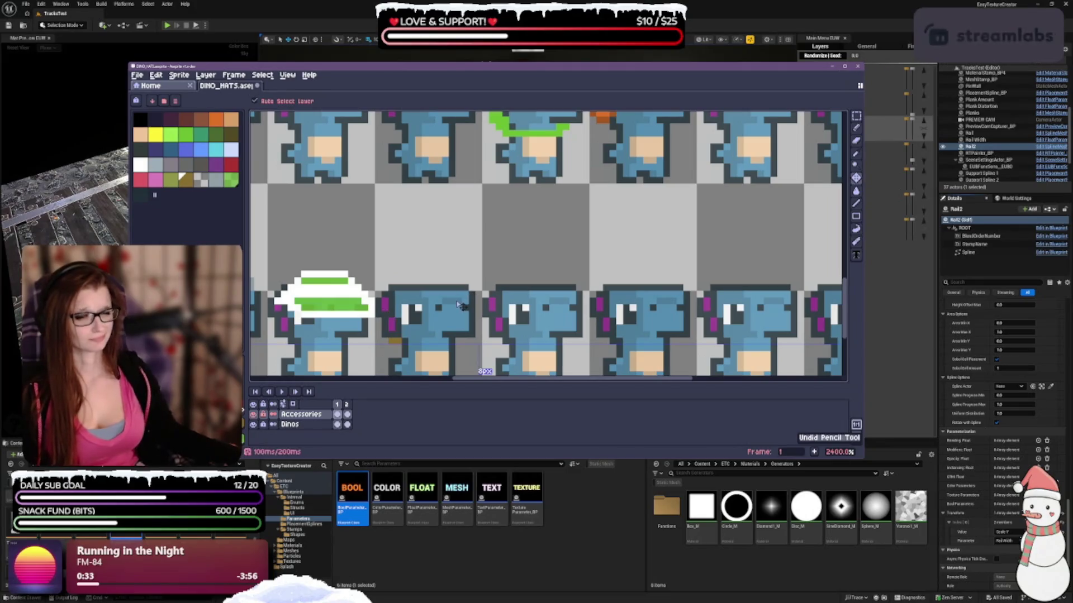
# Step: Return to the Pencil tool and refocus the sprite editor to draw beside the second dino
pyautogui.press('b')
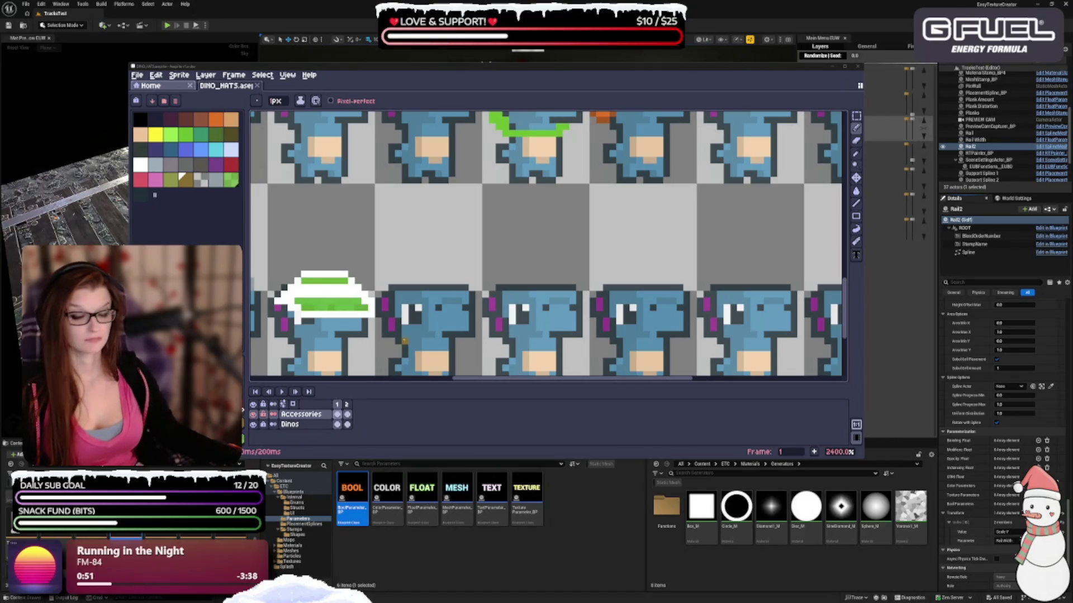
pyautogui.hotkey('alt', 'Tab')
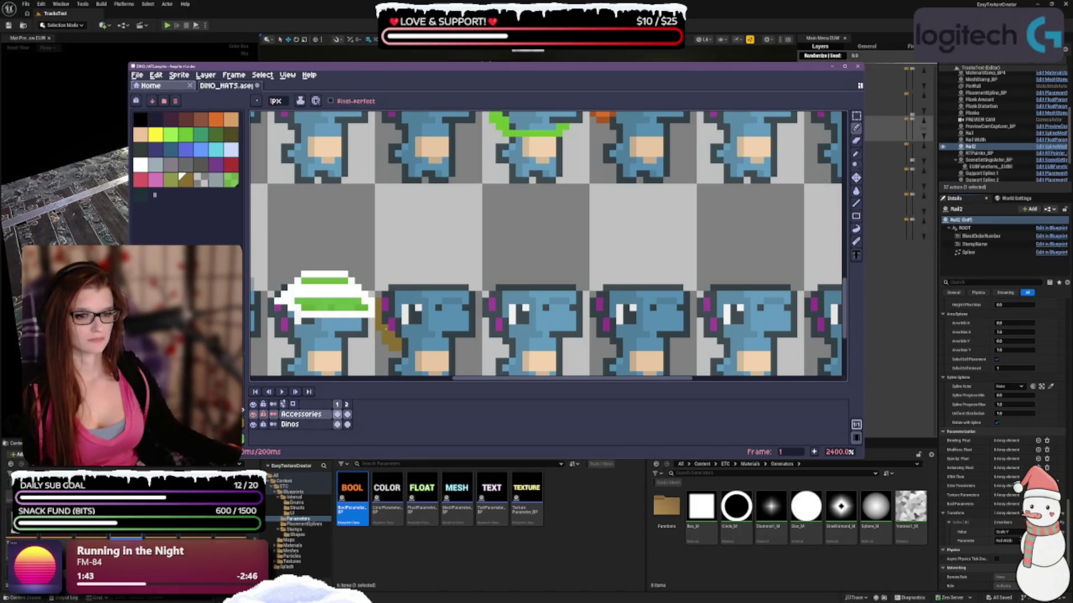
# Step: Reselect the Pencil and draw a brown arc up the left side and across the second dino's head
pyautogui.press('e')
pyautogui.press('b')
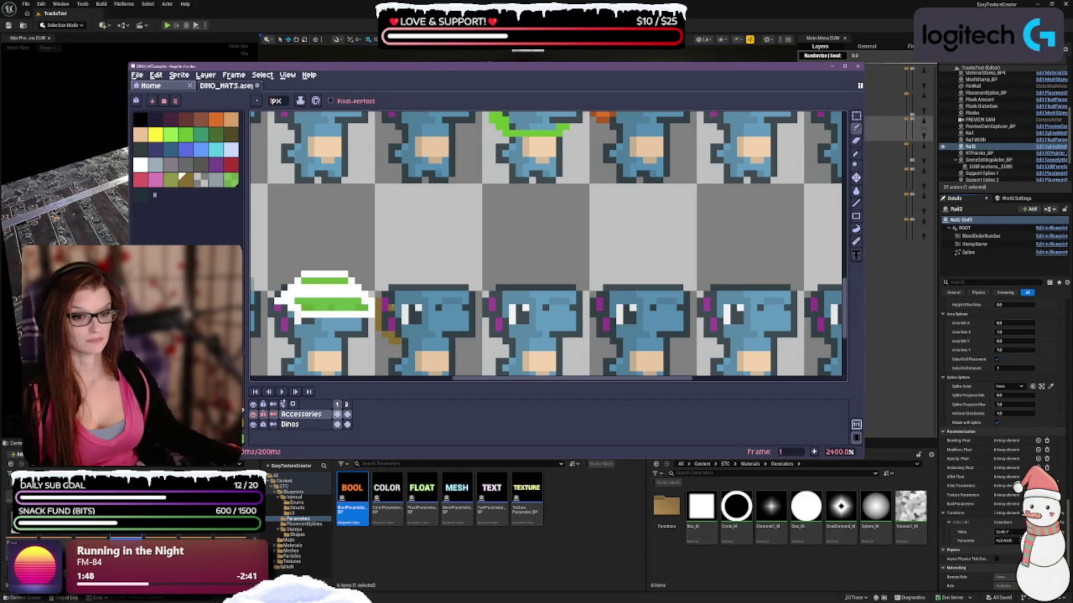
pyautogui.click(385, 328)
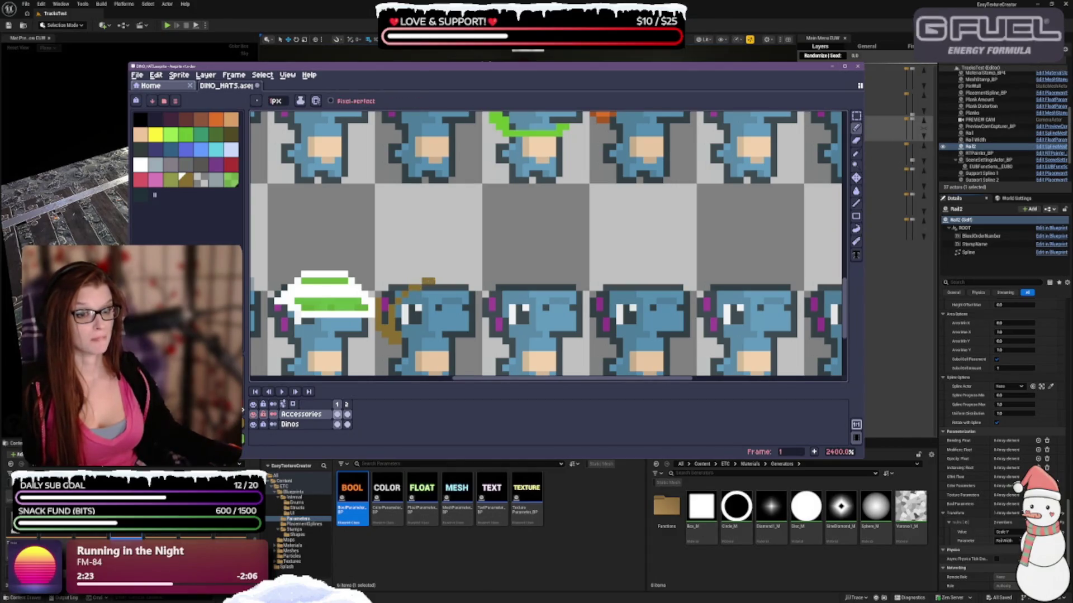
pyautogui.moveTo(427, 282); pyautogui.dragTo(461, 279)
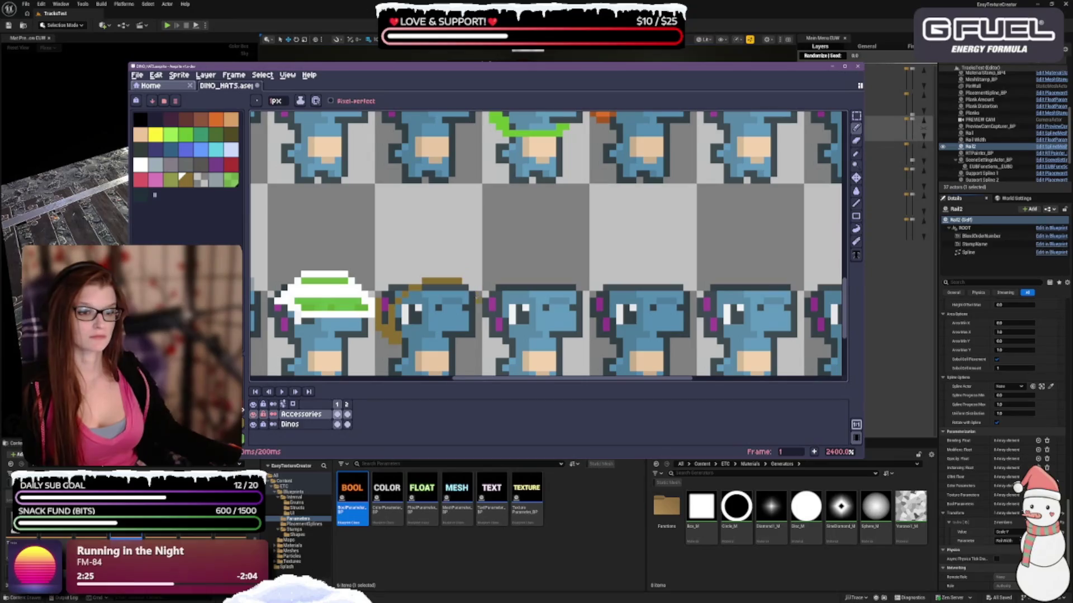
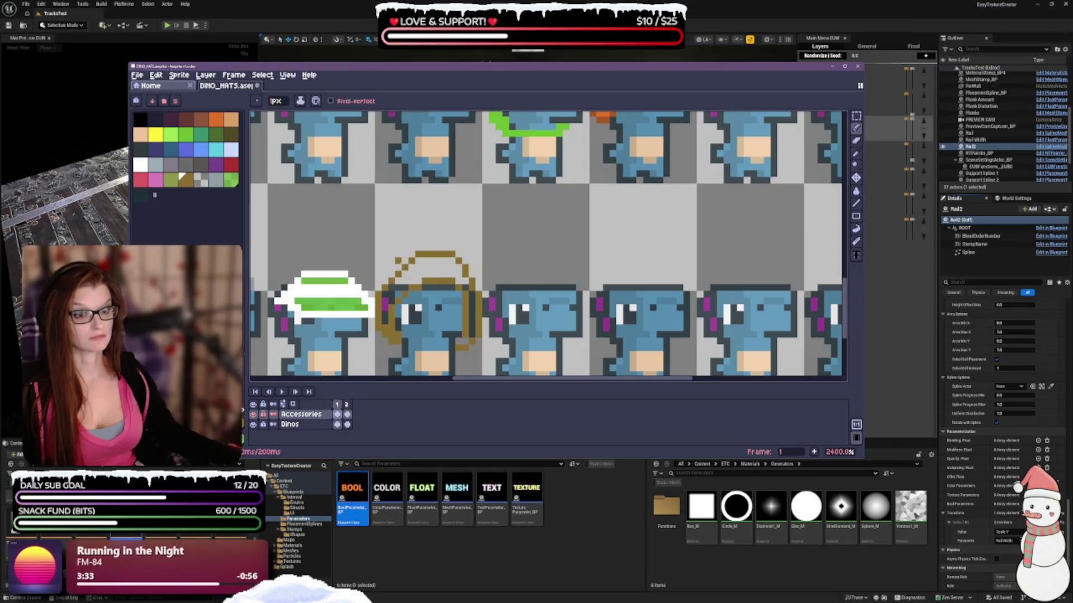
# Step: Add a short pencil stroke to the top of the gold turban outline
pyautogui.click(399, 260)
pyautogui.click(392, 260)
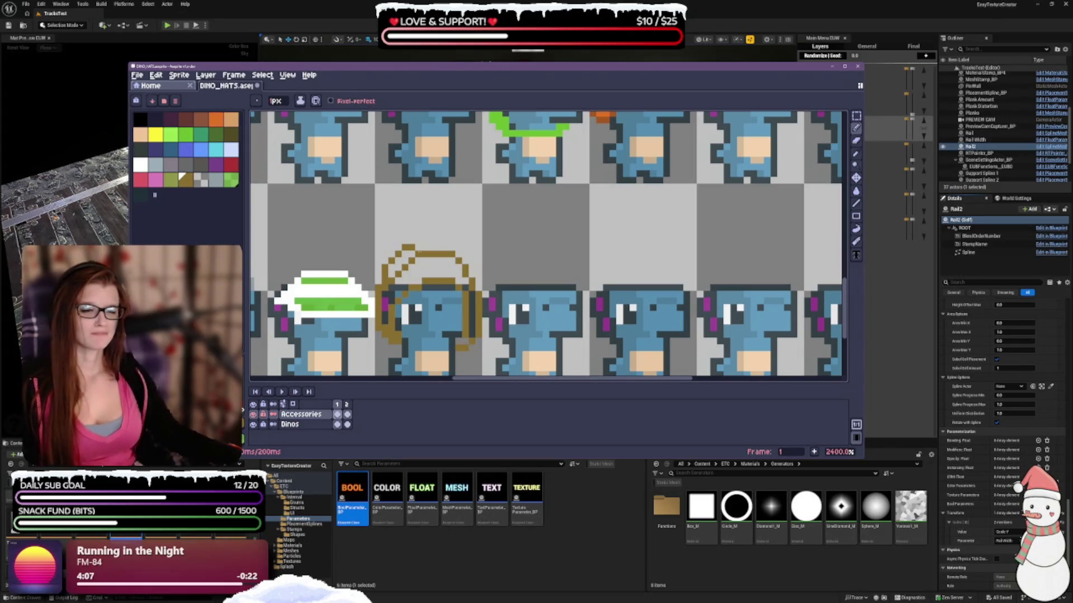
# Step: Undo that last stroke on the turban
pyautogui.hotkey('ctrl', 'z')
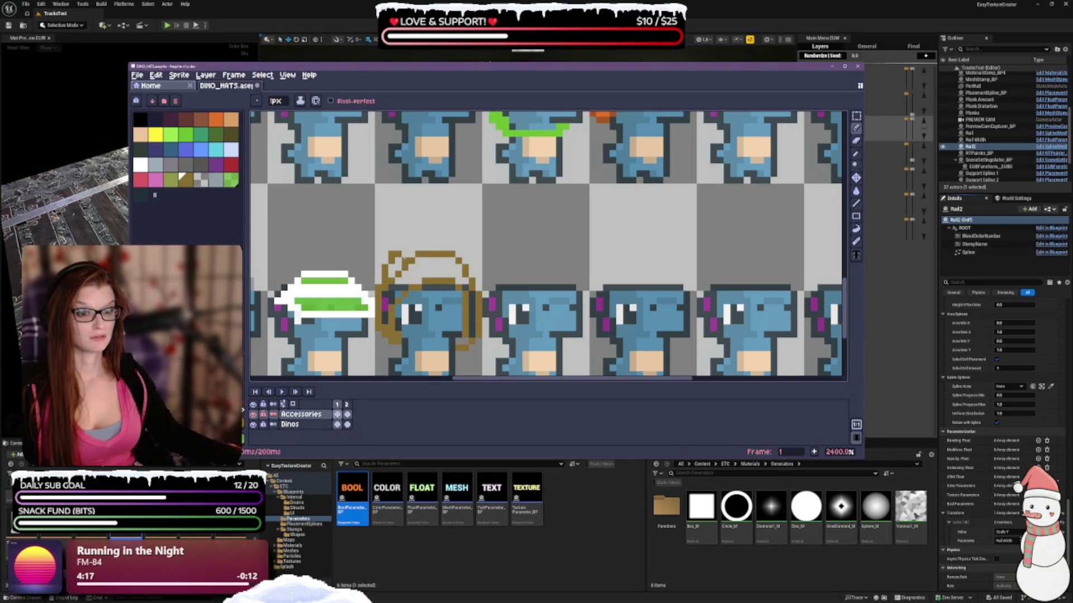
# Step: Undo the previous stroke and draw a brown row along the turban's top edge
pyautogui.hotkey('ctrl', 'z')
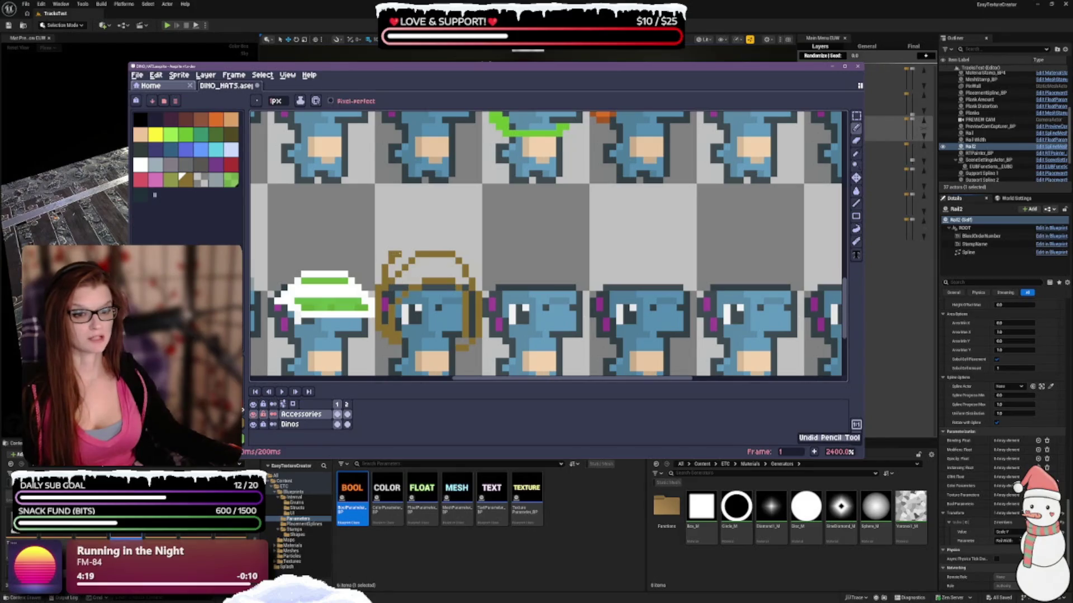
pyautogui.press('e')
pyautogui.press('b')
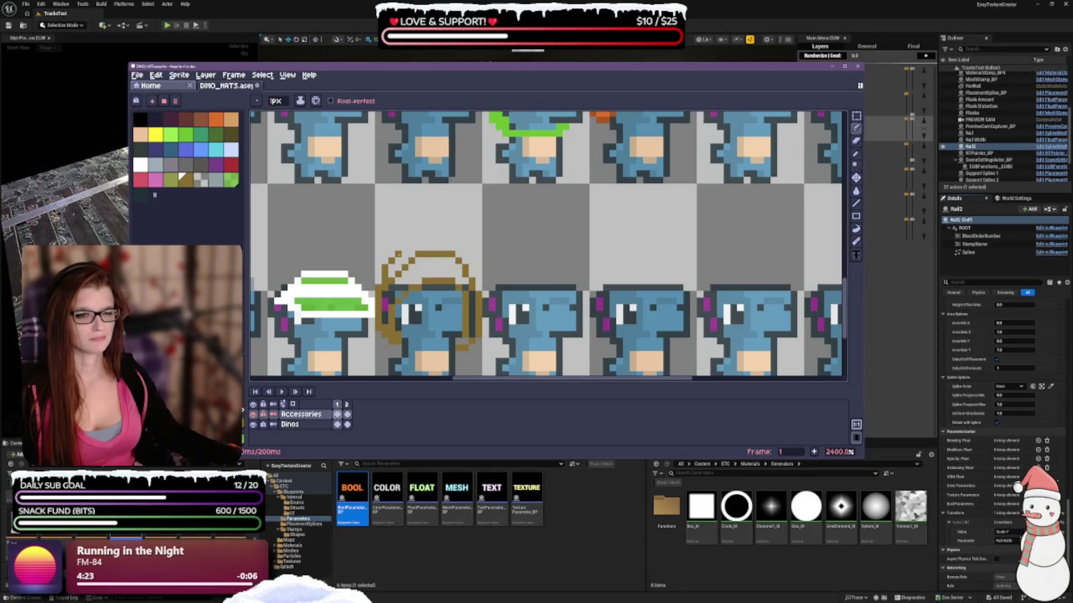
pyautogui.moveTo(417, 248); pyautogui.dragTo(445, 248)
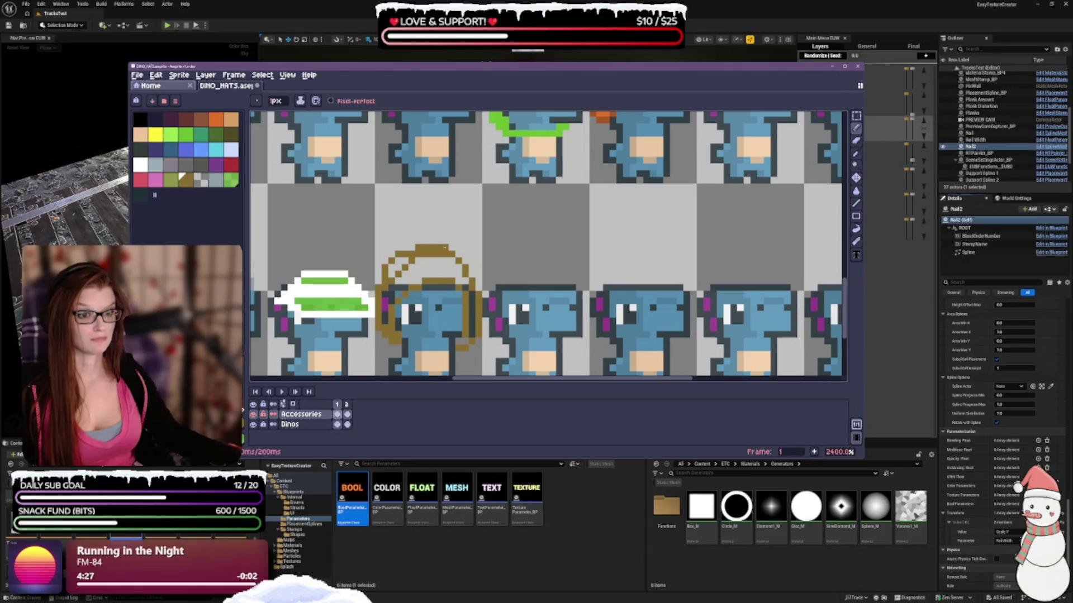
pyautogui.press('e')
pyautogui.press('b')
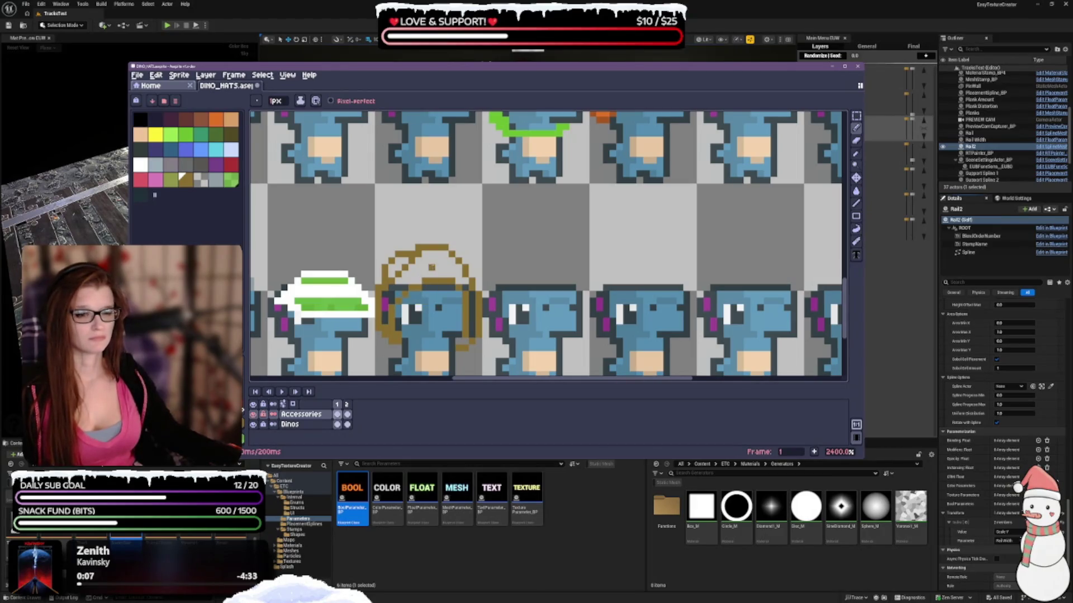
# Step: Clean up the turban brim by erasing stray pixels and redrawing a brown row
pyautogui.press('e')
pyautogui.moveTo(451, 281); pyautogui.dragTo(423, 281)
pyautogui.press('b')
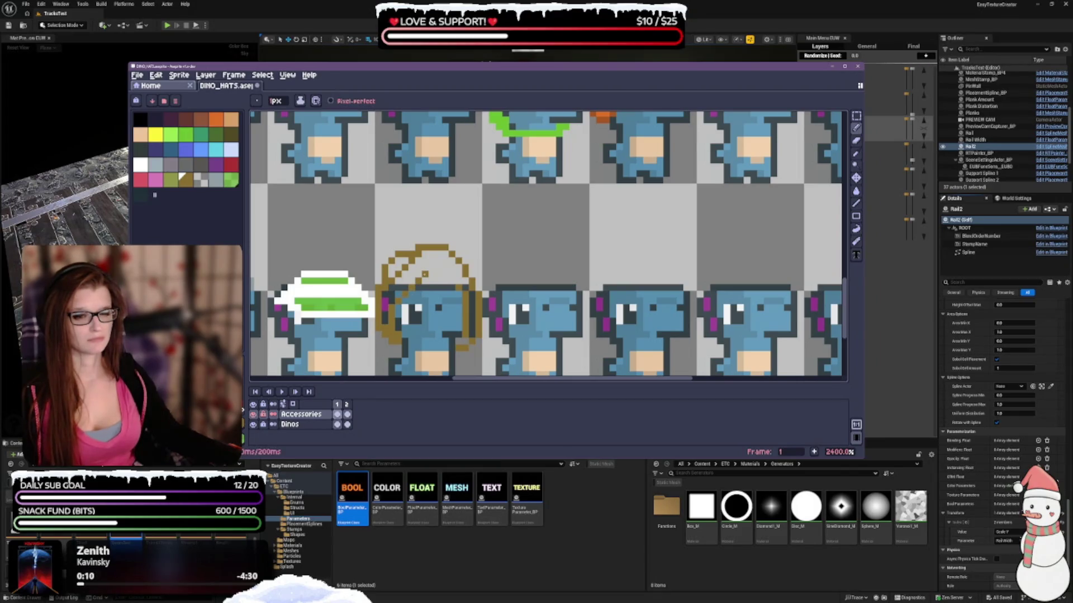
pyautogui.moveTo(428, 281); pyautogui.dragTo(449, 281)
pyautogui.press('e')
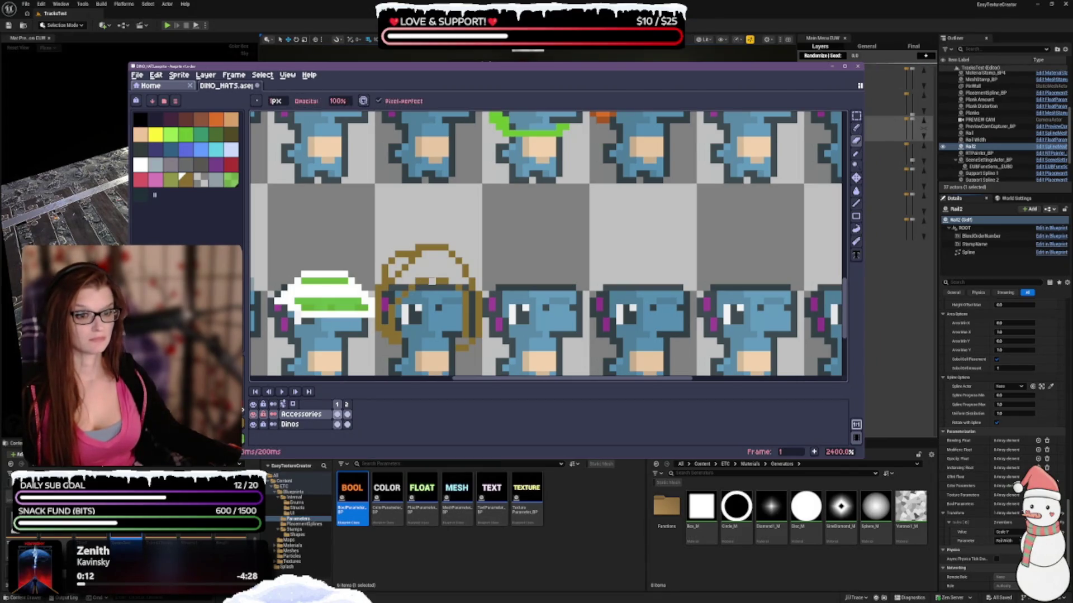
pyautogui.press('b')
pyautogui.moveTo(446, 281)
pyautogui.mouseDown()
pyautogui.moveTo(423, 281)
pyautogui.moveTo(454, 274)
pyautogui.mouseUp()
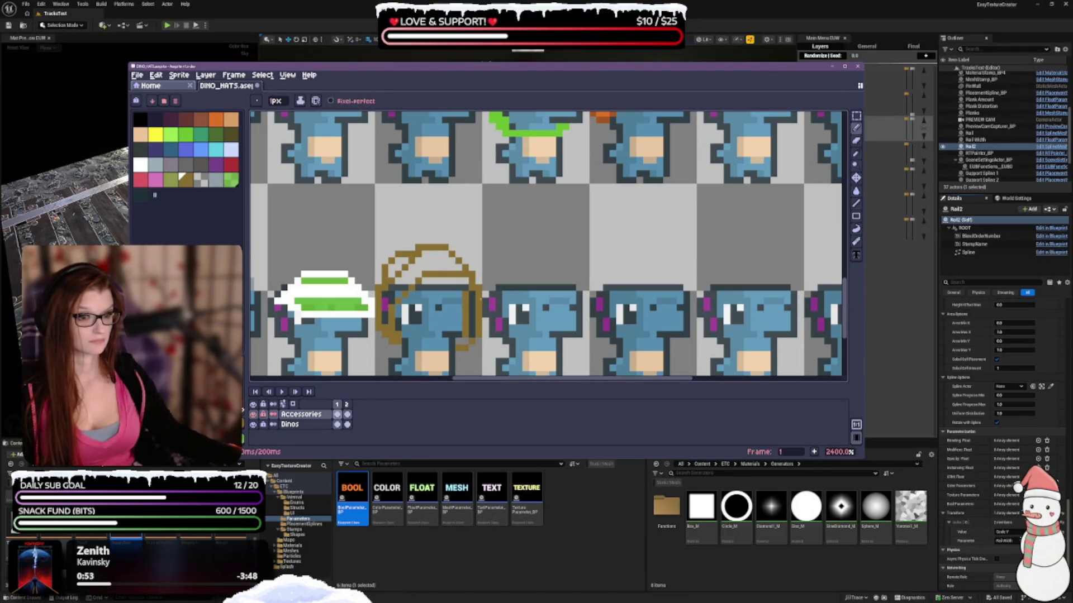
pyautogui.press('e')
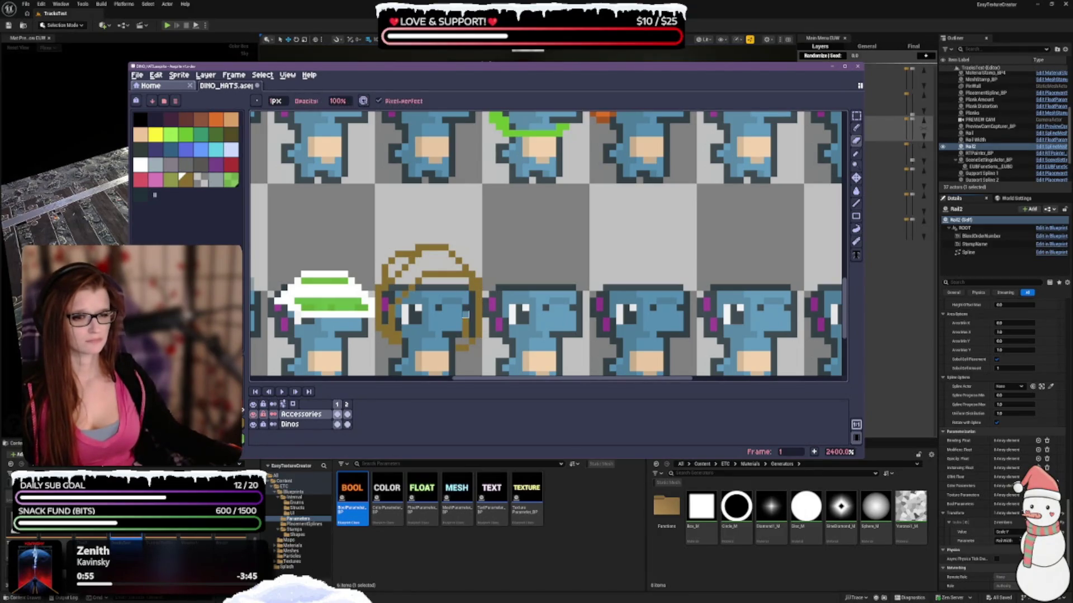
pyautogui.press('b')
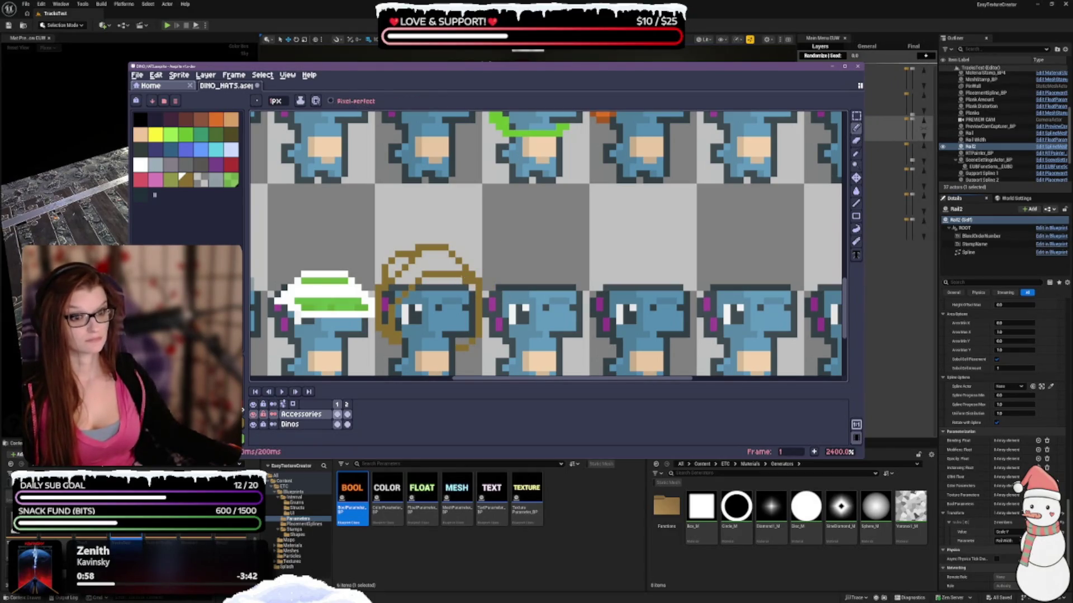
pyautogui.press('e')
pyautogui.press('b')
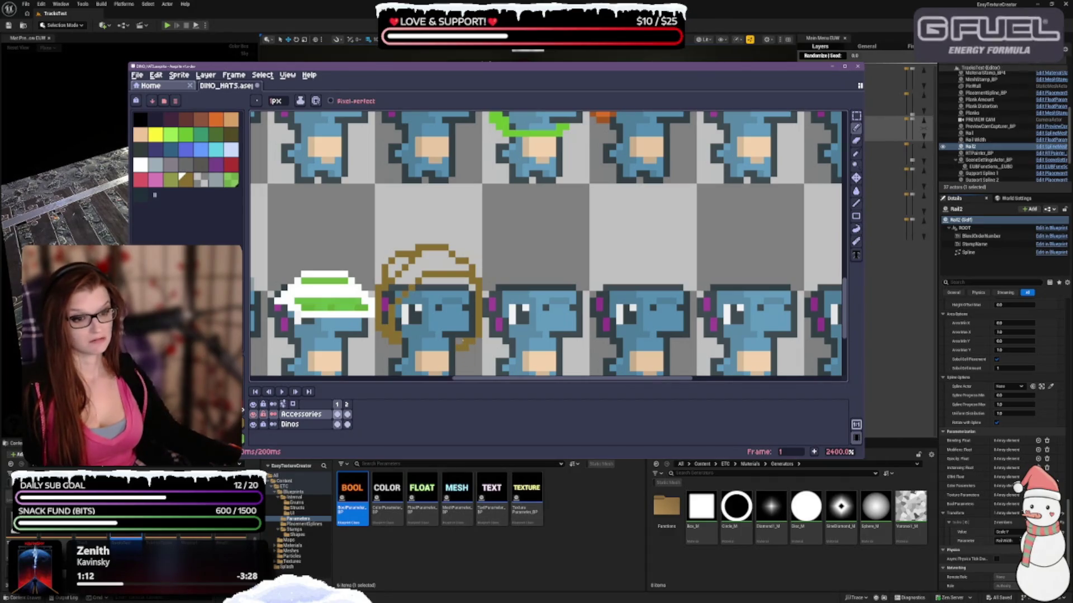
pyautogui.press('e')
pyautogui.press('b')
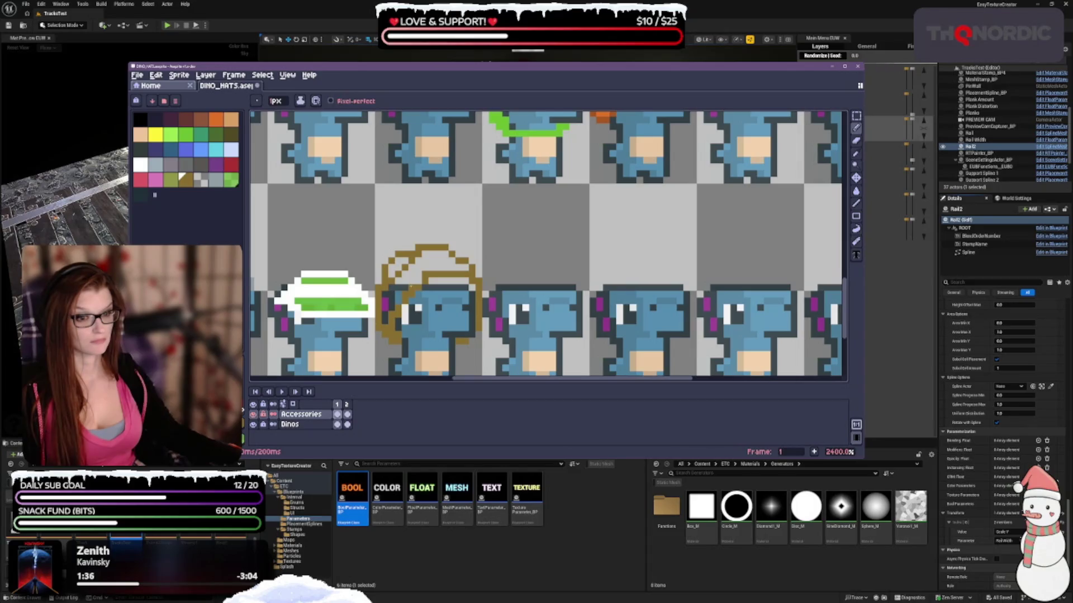
pyautogui.press('e')
pyautogui.press('b')
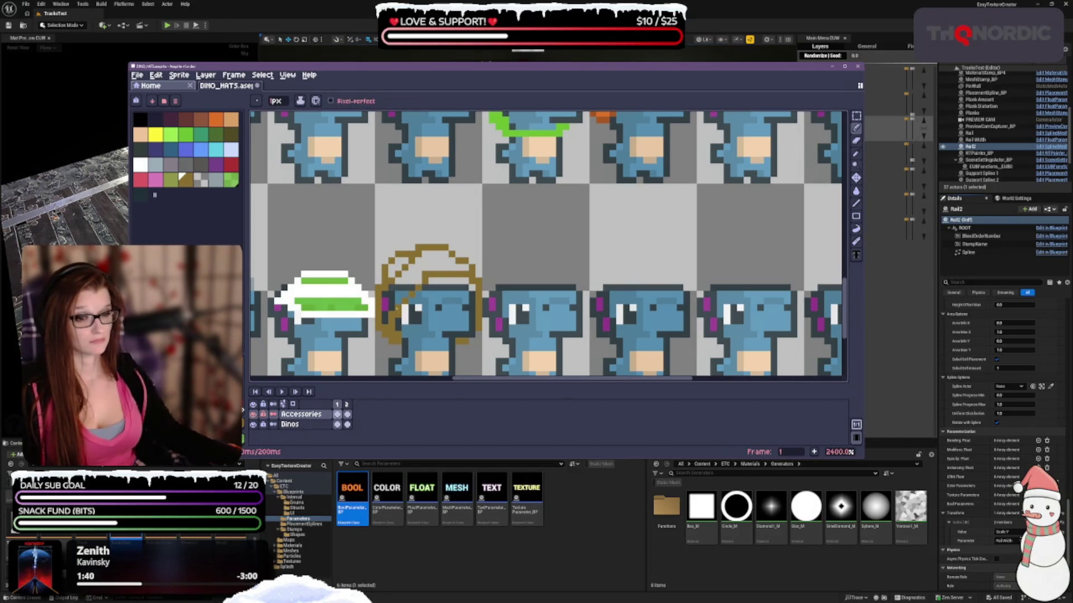
pyautogui.press('e')
pyautogui.press('b')
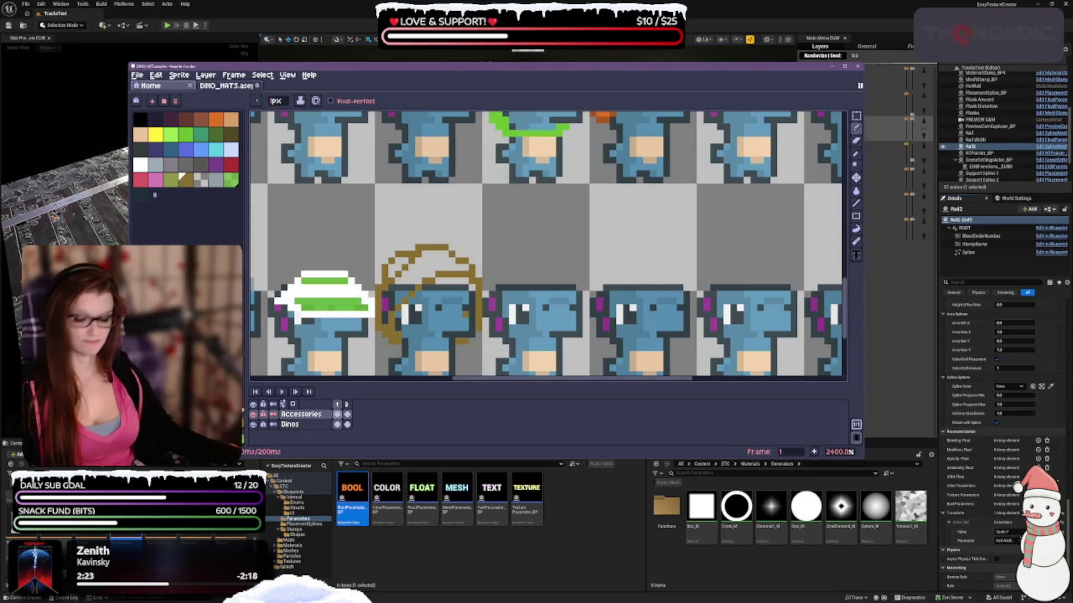
# Step: Undo the last pencil stroke and two eraser edits on the turban
pyautogui.hotkey('ctrl', 'z')
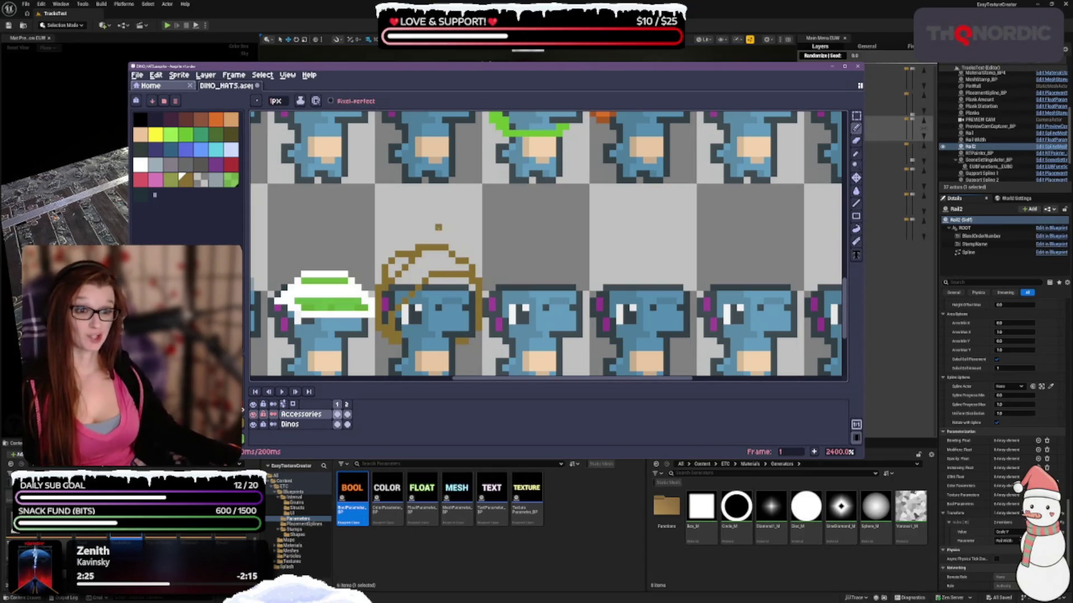
pyautogui.hotkey('ctrl', 'z')
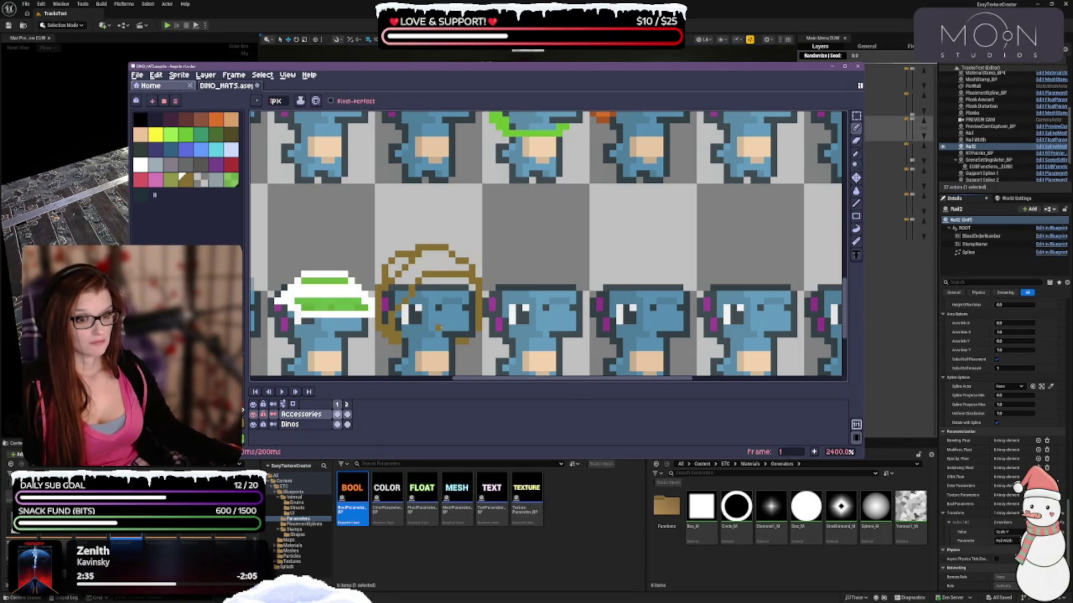
pyautogui.hotkey('ctrl', 'z')
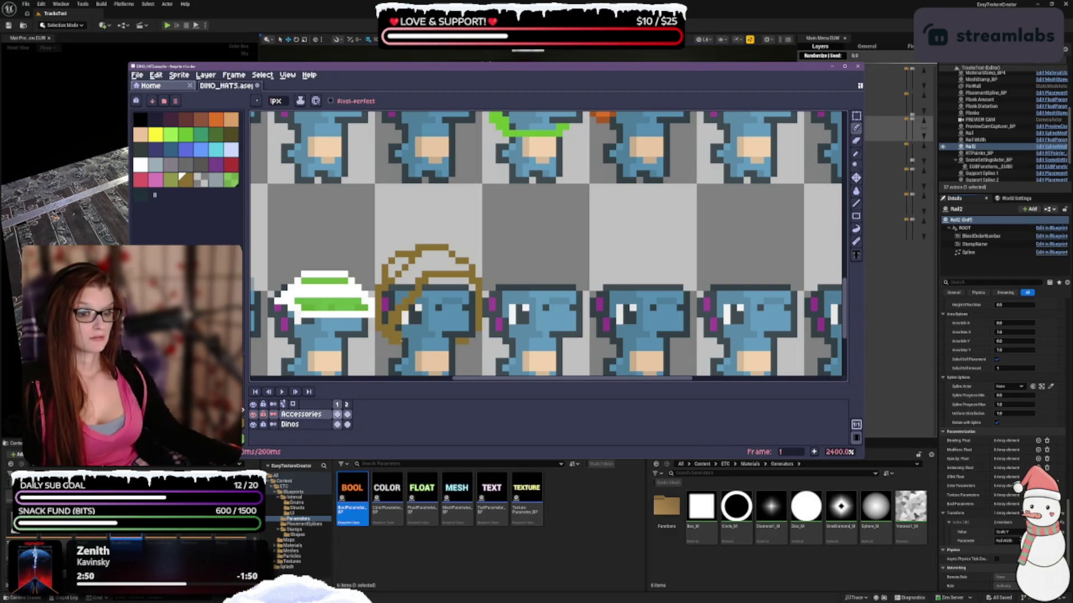
# Step: Undo two more pencil strokes and an eraser stroke on the turban, ending on the Pencil
pyautogui.press('v')
pyautogui.hotkey('ctrl', 'z')
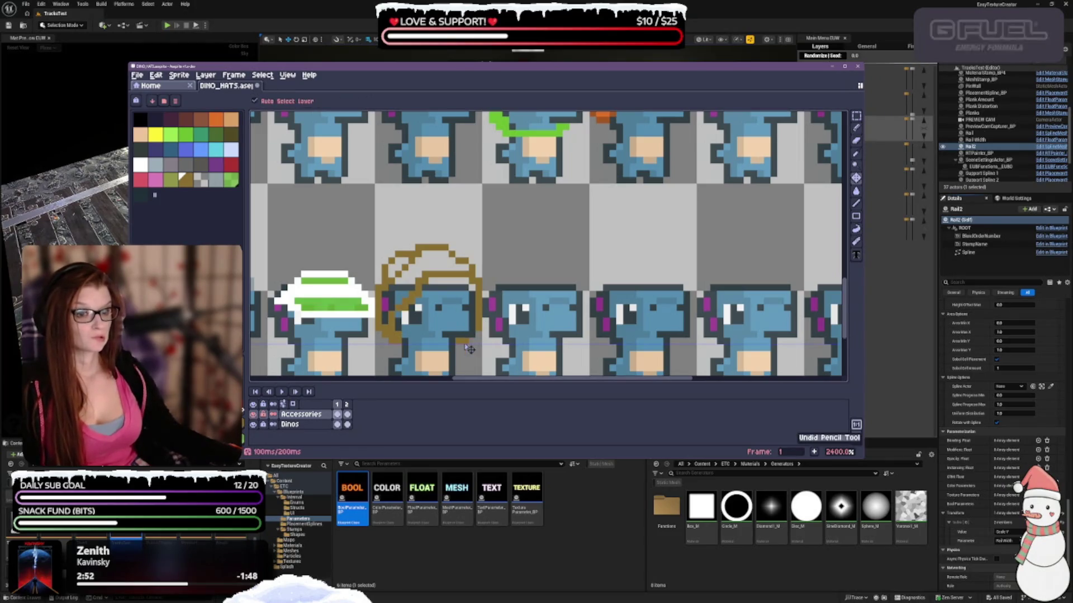
pyautogui.hotkey('ctrl', 'z')
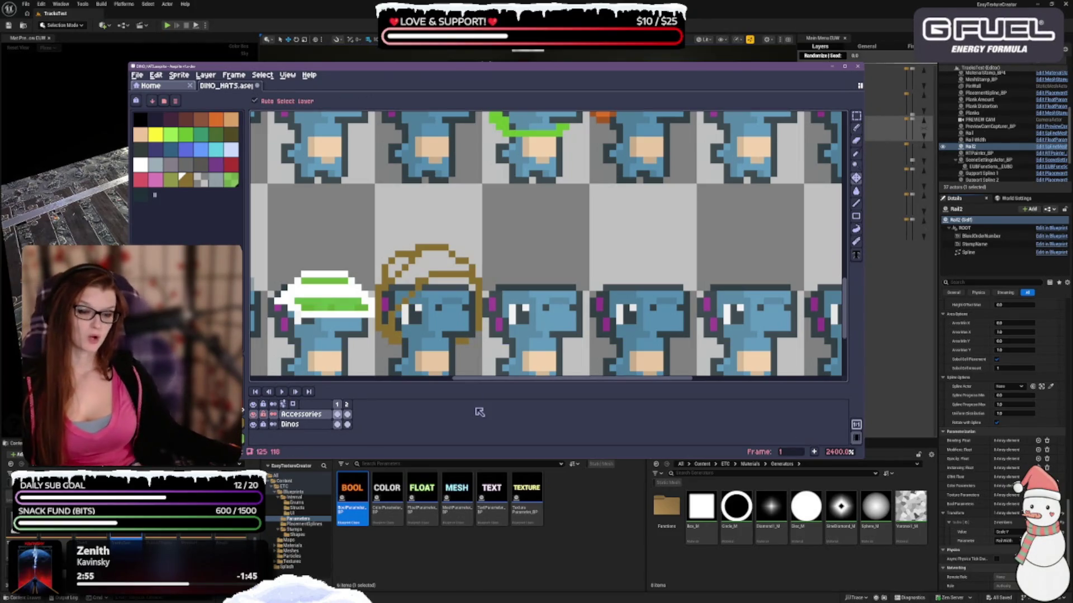
pyautogui.press('b')
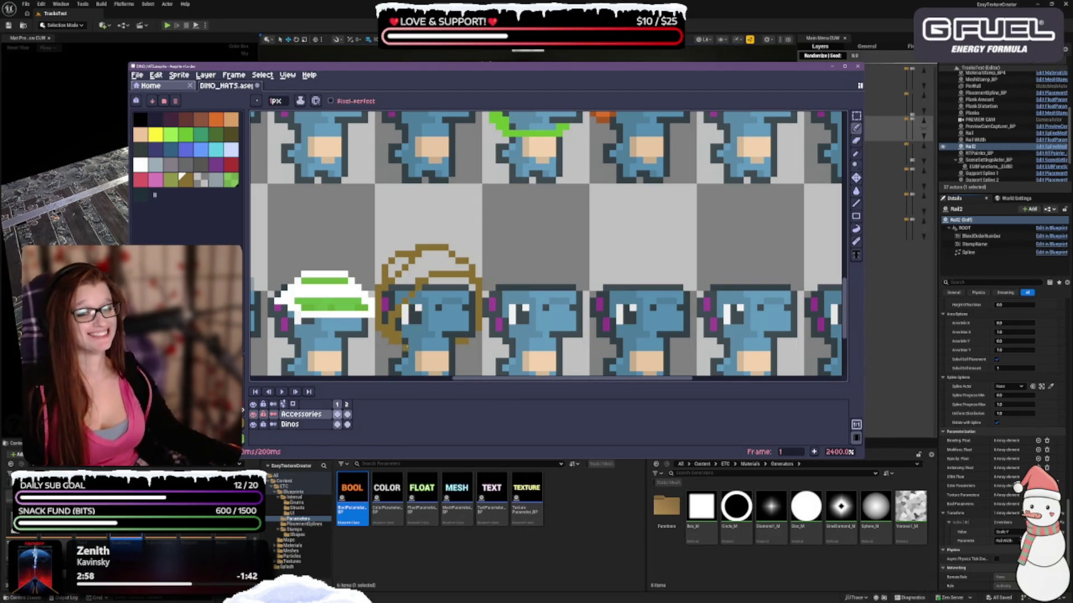
pyautogui.press('v')
pyautogui.hotkey('ctrl', 'z')
pyautogui.press('b')
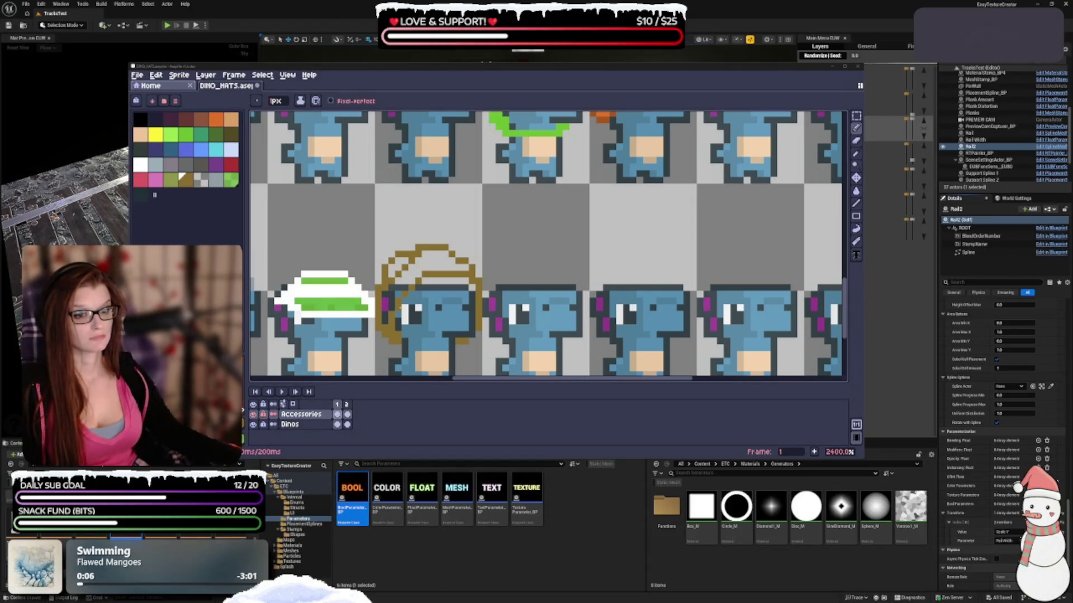
pyautogui.click(391, 307)
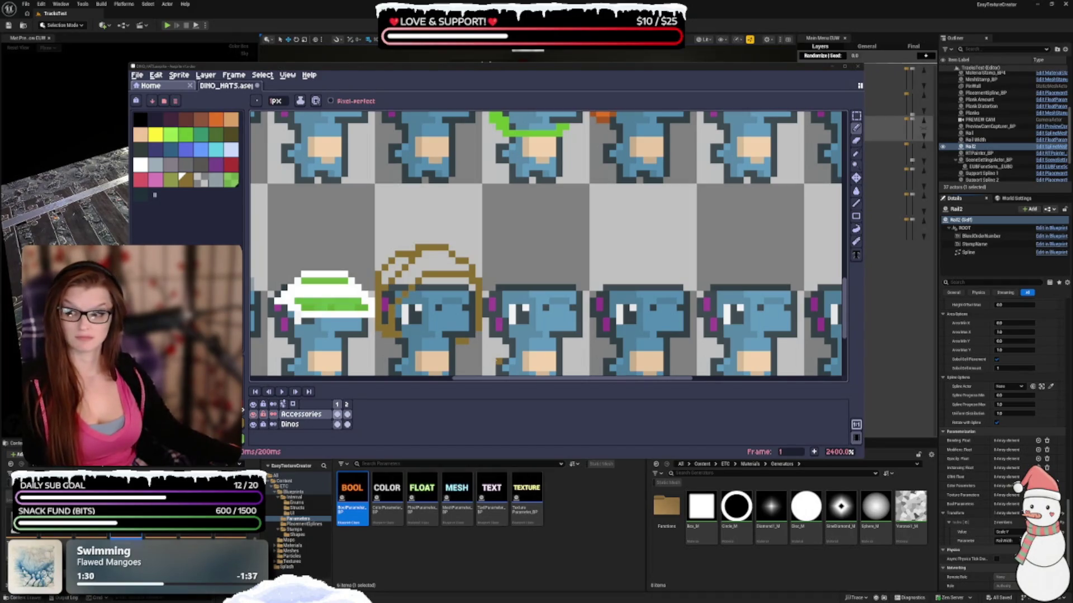
# Step: Undo the last eraser stroke on the turban and return to the Pencil
pyautogui.press('v')
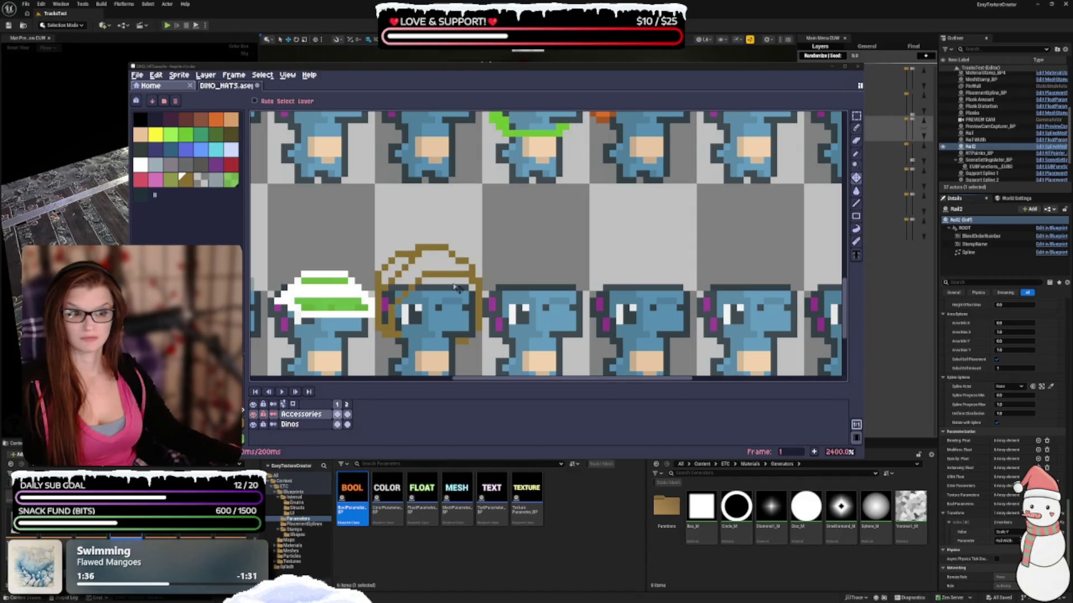
pyautogui.press('b')
pyautogui.scroll(-1, 529, 311)
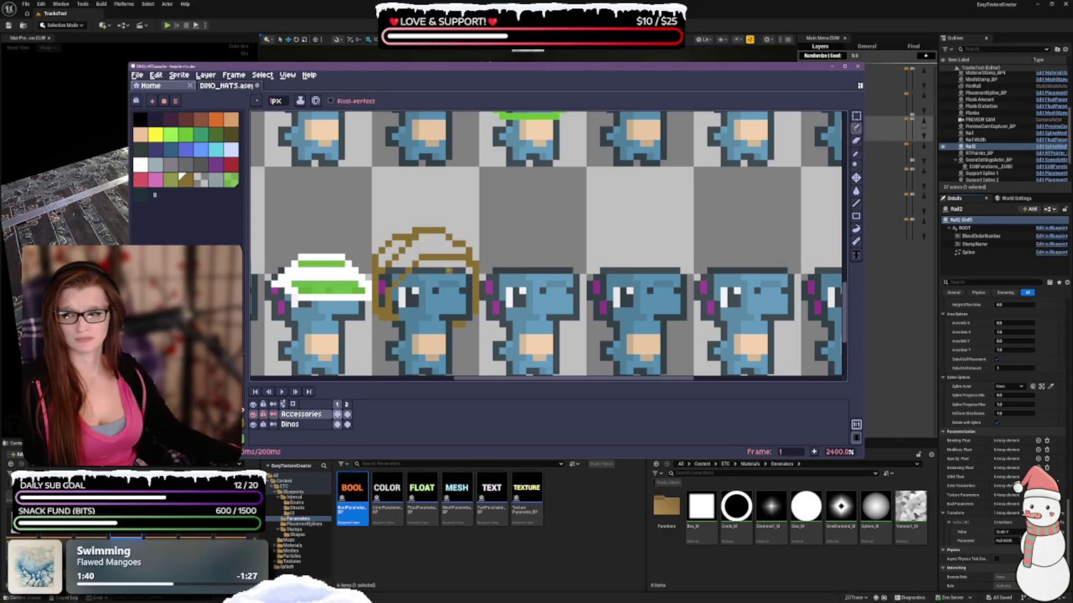
pyautogui.hotkey('ctrl', 'z')
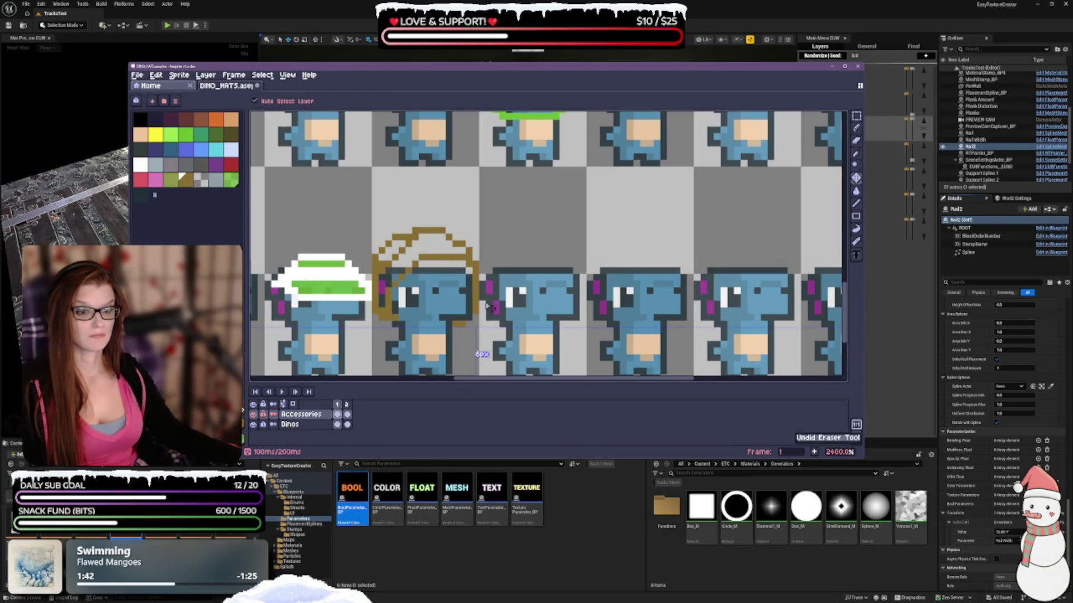
pyautogui.press('b')
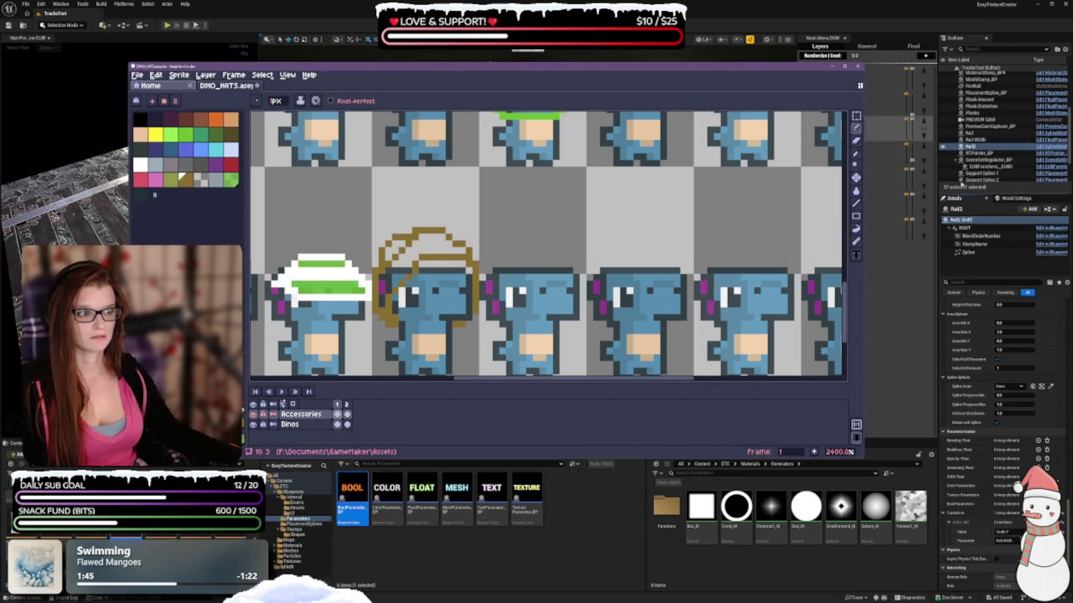
# Step: Erase the hat outline's left edge, undo, then erase it again
pyautogui.click(856, 141)
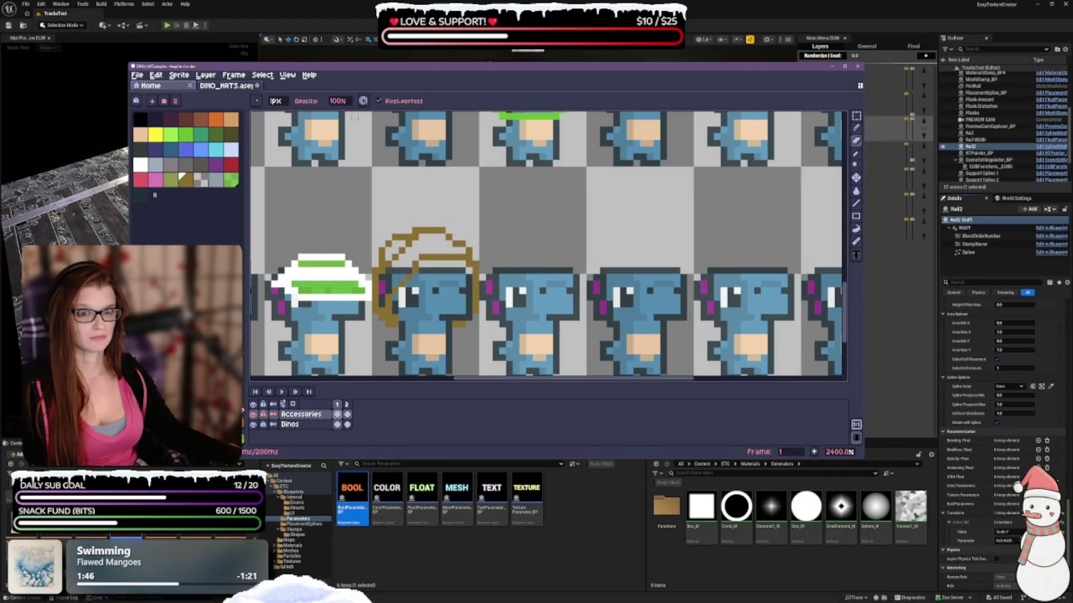
pyautogui.moveTo(382, 311); pyautogui.dragTo(381, 253)
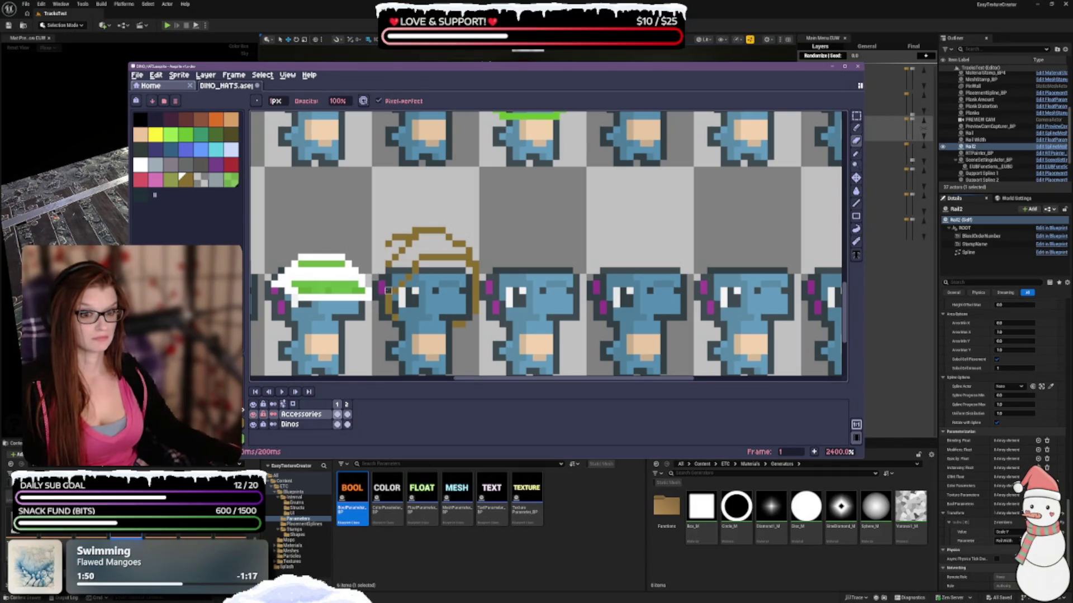
pyautogui.hotkey('ctrl', 'z')
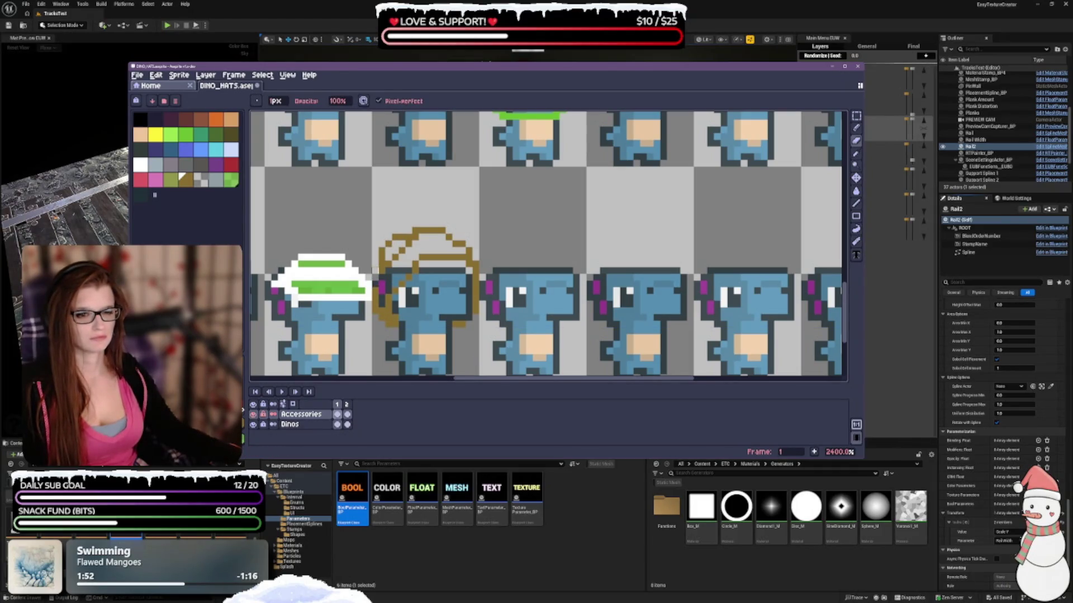
pyautogui.moveTo(382, 304)
pyautogui.mouseDown()
pyautogui.moveTo(382, 269)
pyautogui.moveTo(429, 235)
pyautogui.moveTo(413, 239)
pyautogui.moveTo(469, 261)
pyautogui.moveTo(475, 307)
pyautogui.moveTo(462, 318)
pyautogui.mouseUp()
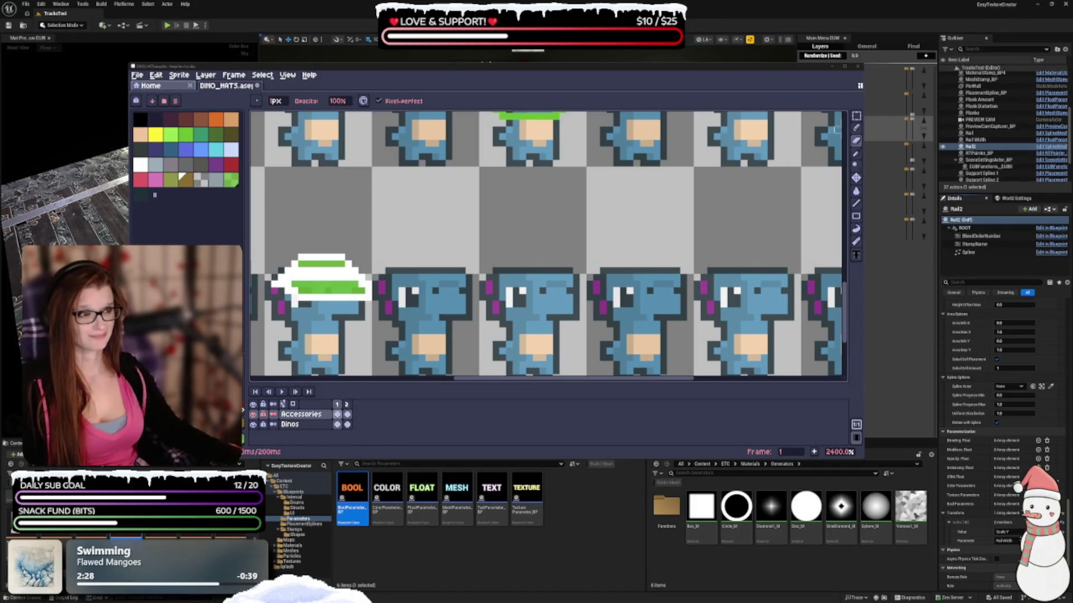
# Step: Finish clearing the leftover brown hat outline pixels from the second dino
pyautogui.click(856, 140)
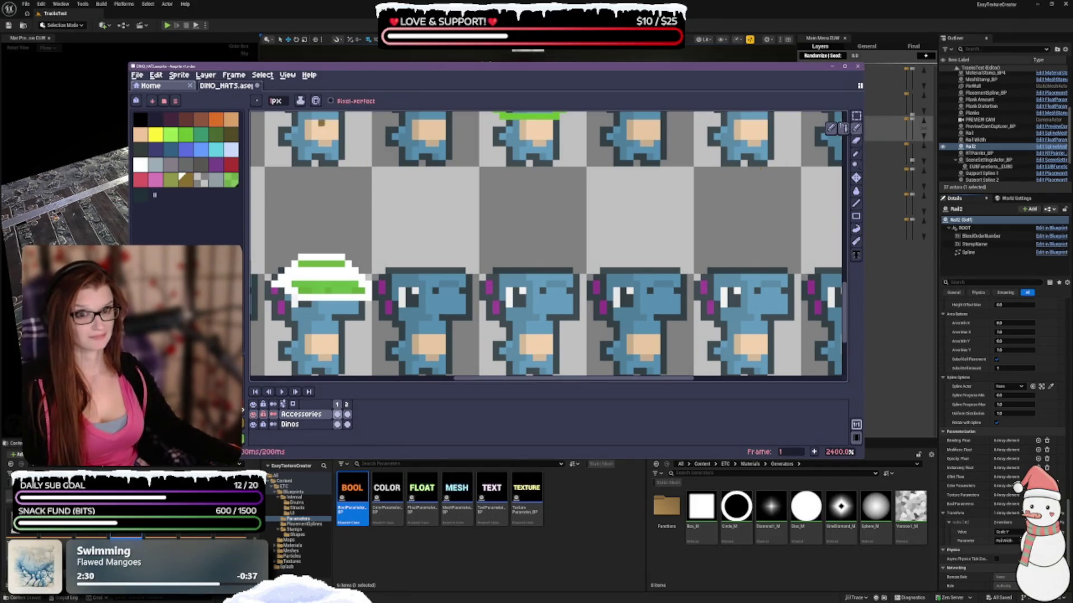
# Step: In brown, pencil a new hat outline: a short top line, a diagonal, then the right side downward
pyautogui.click(185, 179)
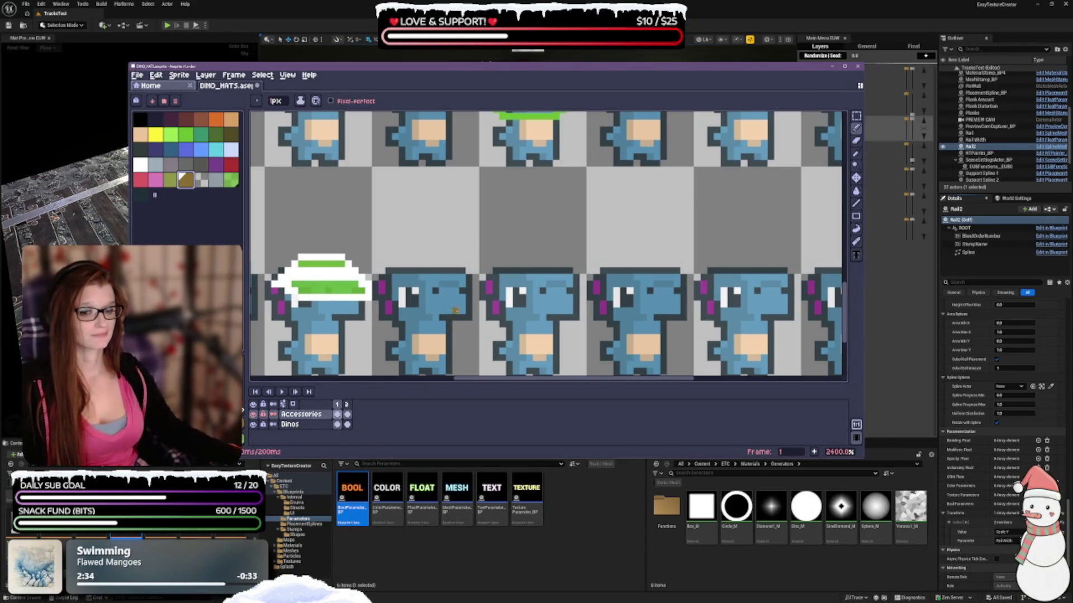
pyautogui.scroll(-2, 456, 310)
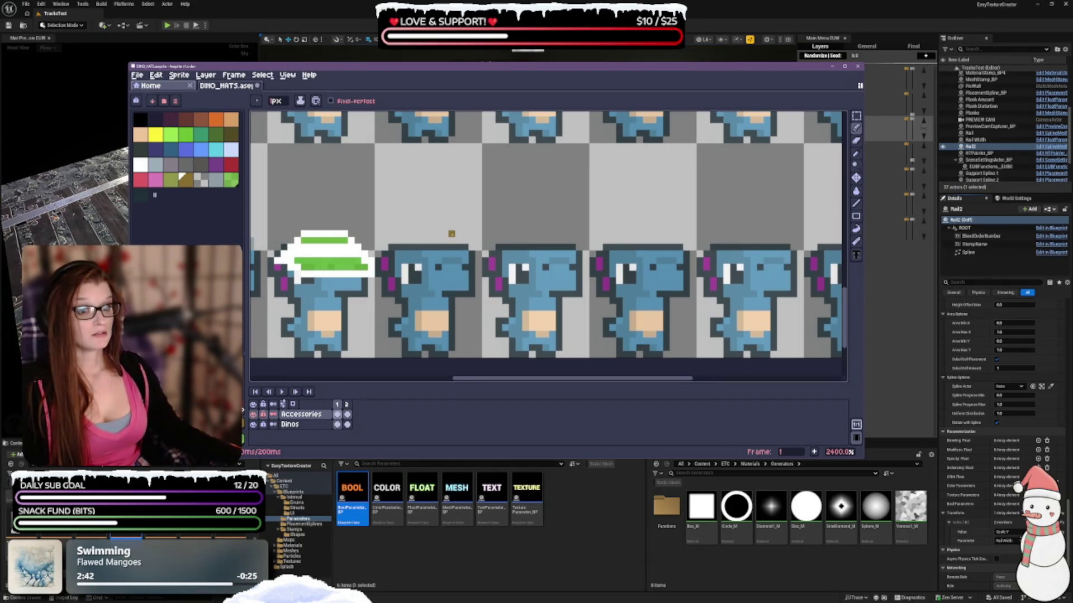
pyautogui.moveTo(451, 233); pyautogui.dragTo(431, 233)
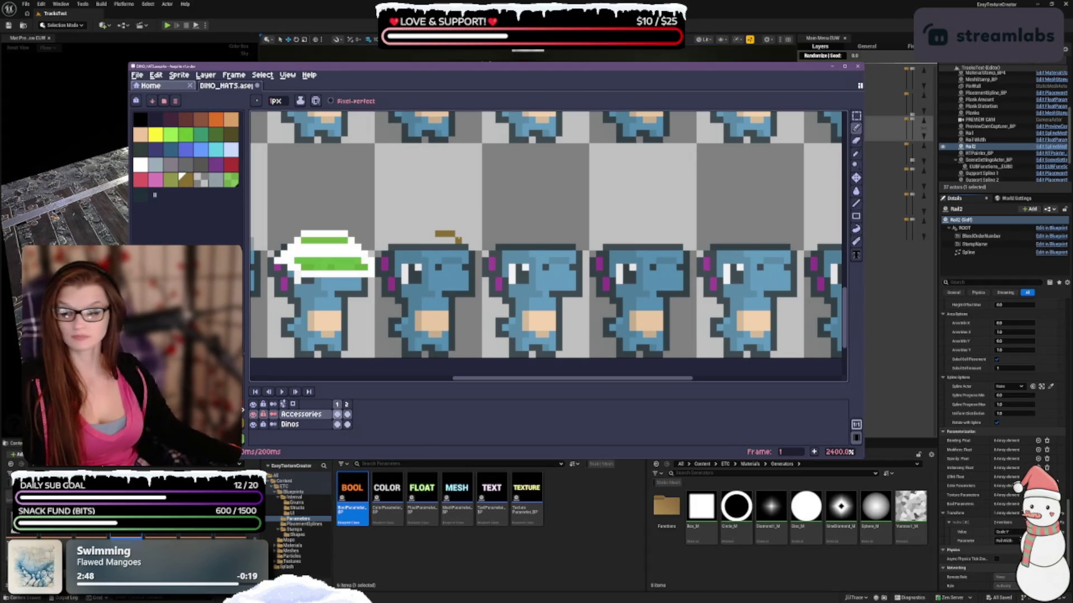
pyautogui.moveTo(458, 240); pyautogui.dragTo(466, 246)
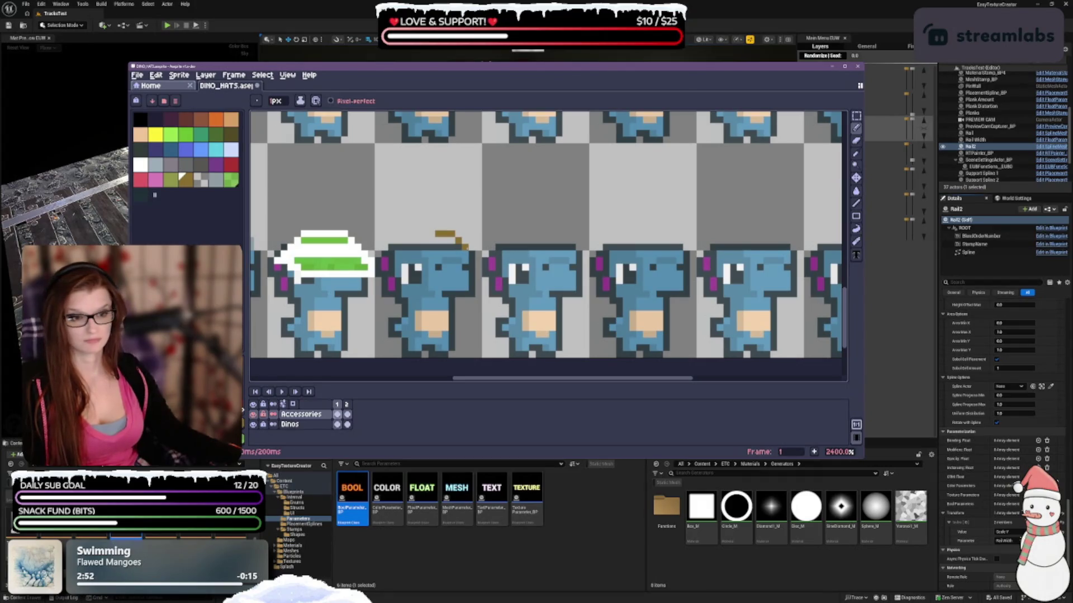
pyautogui.moveTo(472, 250)
pyautogui.mouseDown()
pyautogui.moveTo(471, 282)
pyautogui.moveTo(454, 301)
pyautogui.mouseUp()
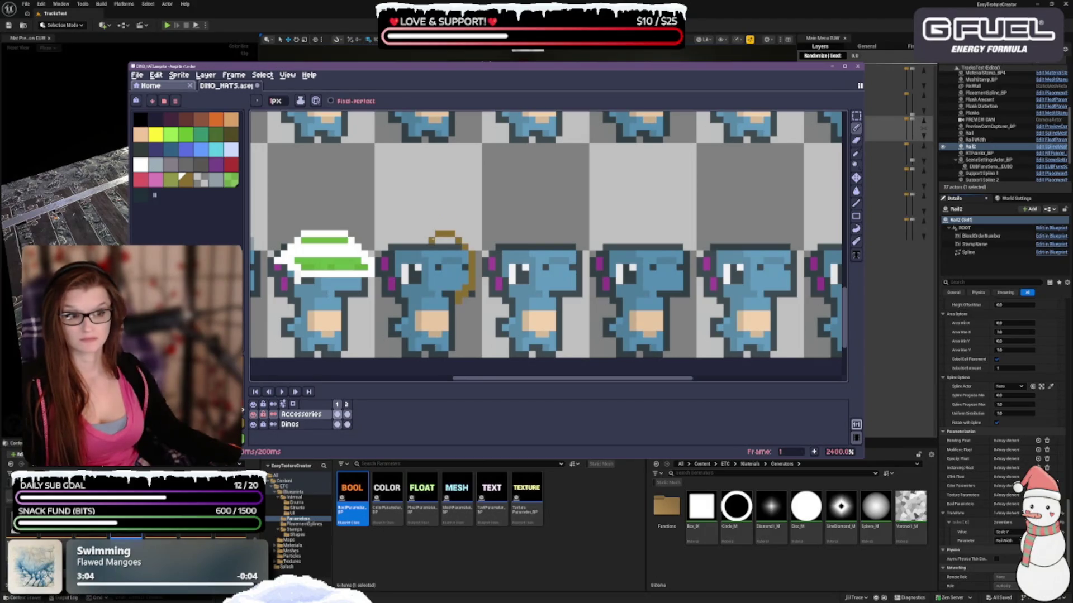
# Step: Toggle undo/redo to compare the rounded and flat-topped hat outlines, keeping the flat top
pyautogui.hotkey('ctrl', 'z')
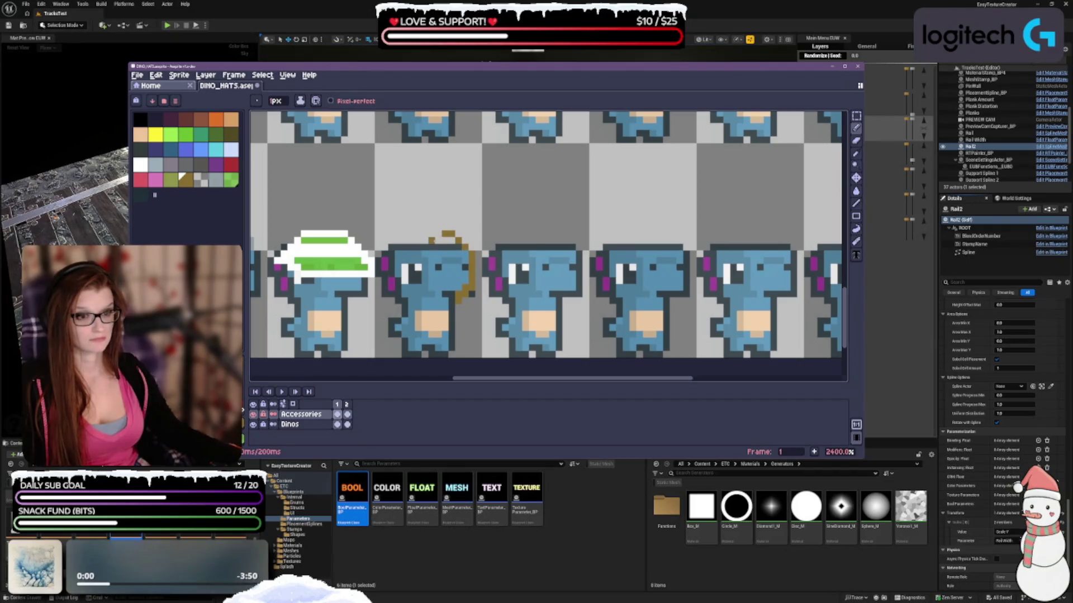
pyautogui.hotkey('ctrl', 'y')
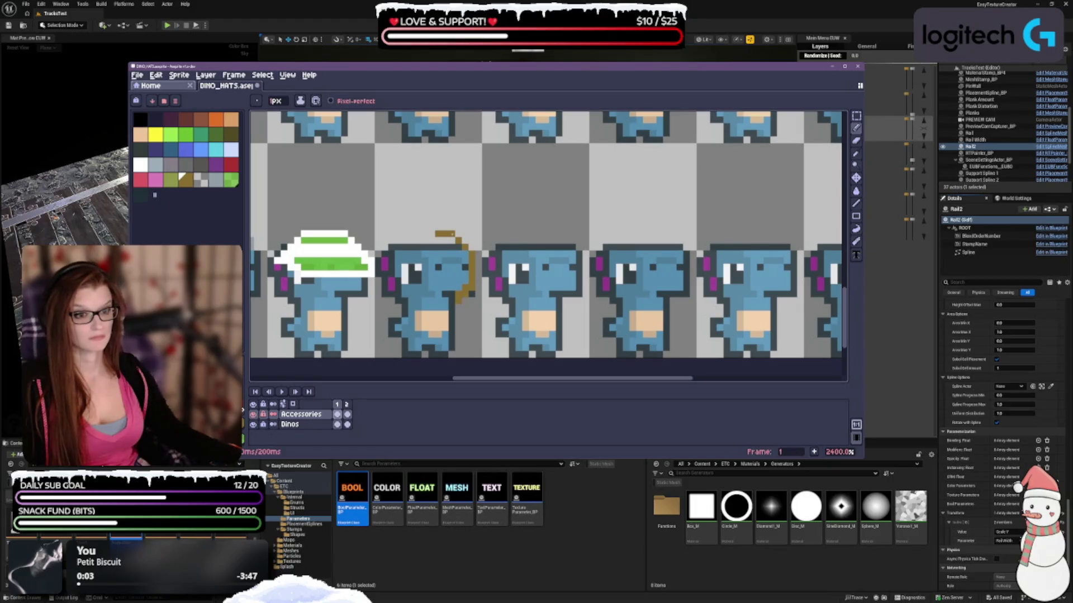
pyautogui.hotkey('ctrl', 'z')
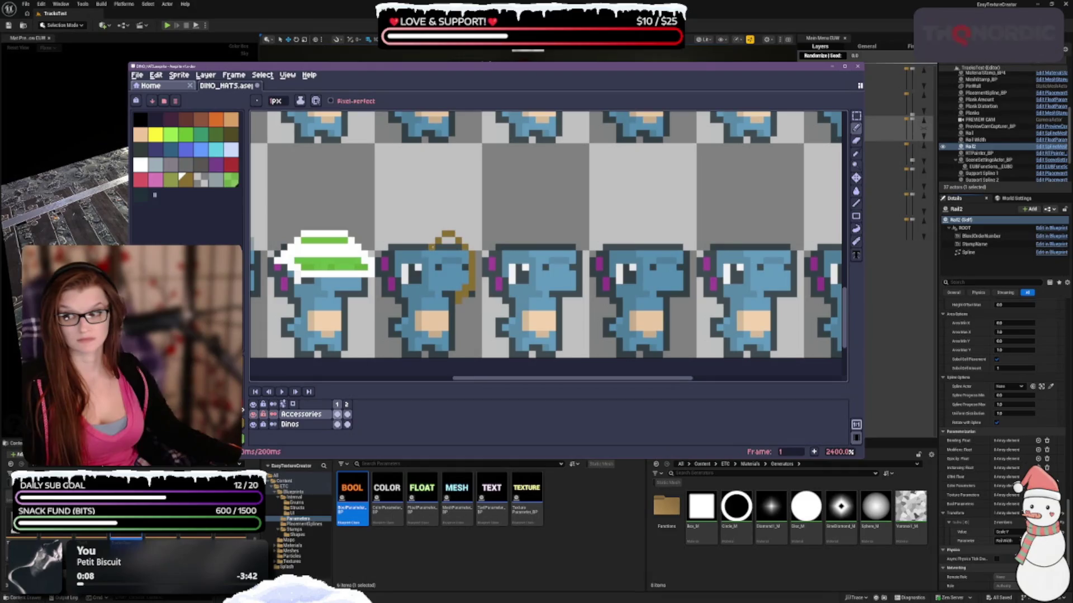
pyautogui.hotkey('ctrl', 'y')
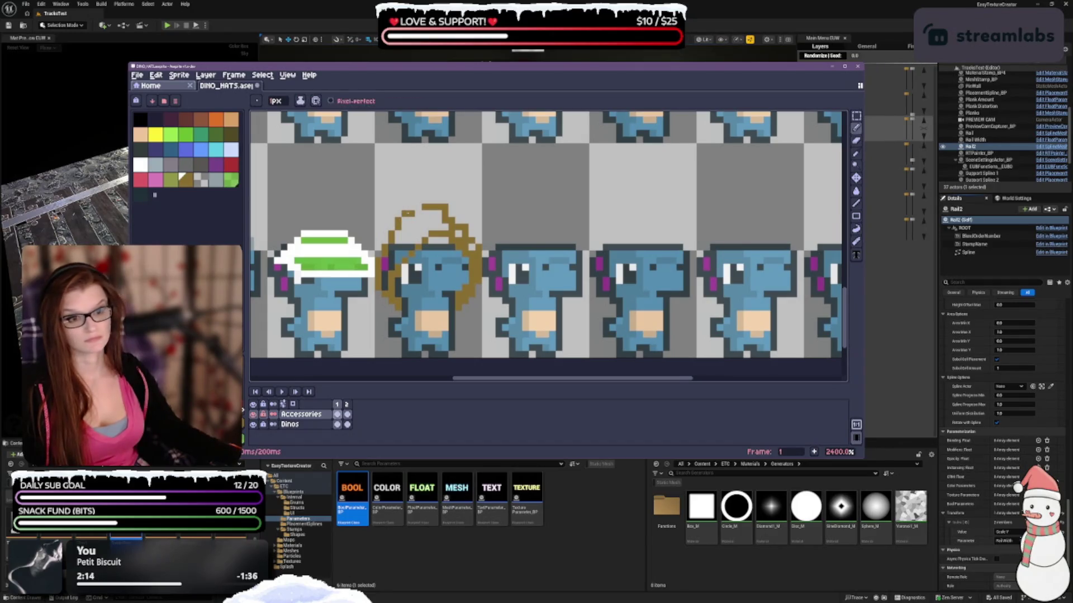
# Step: Redraw the hat top higher, erase stray top pixels, and adjust the sides and right tip
pyautogui.moveTo(409, 217)
pyautogui.mouseDown()
pyautogui.moveTo(418, 198)
pyautogui.moveTo(428, 209)
pyautogui.mouseUp()
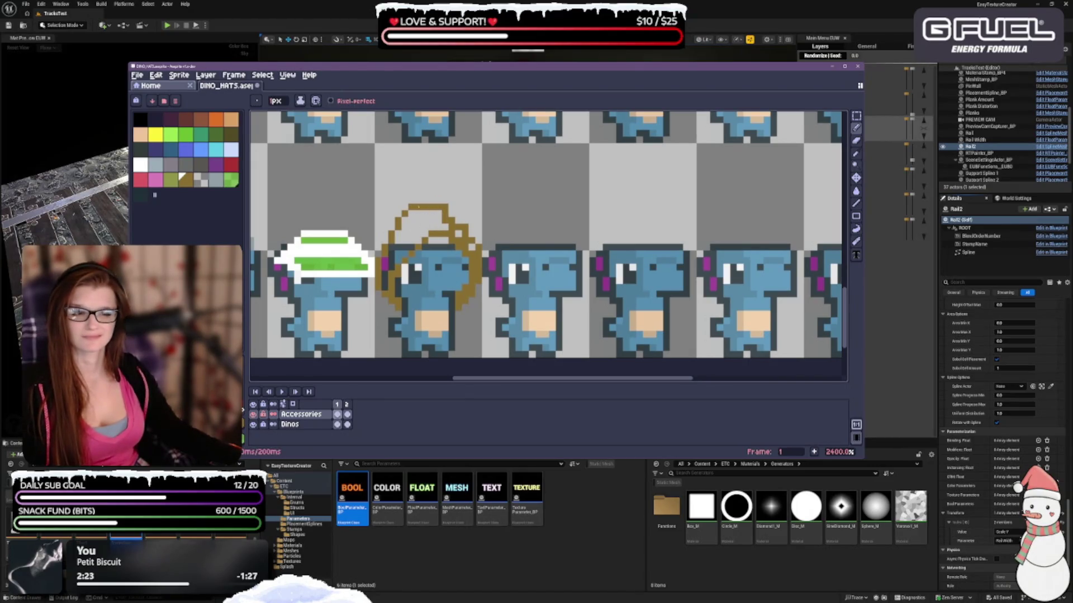
pyautogui.hotkey('ctrl', 'z')
pyautogui.moveTo(414, 201); pyautogui.dragTo(455, 208)
pyautogui.press('e')
pyautogui.press('e')
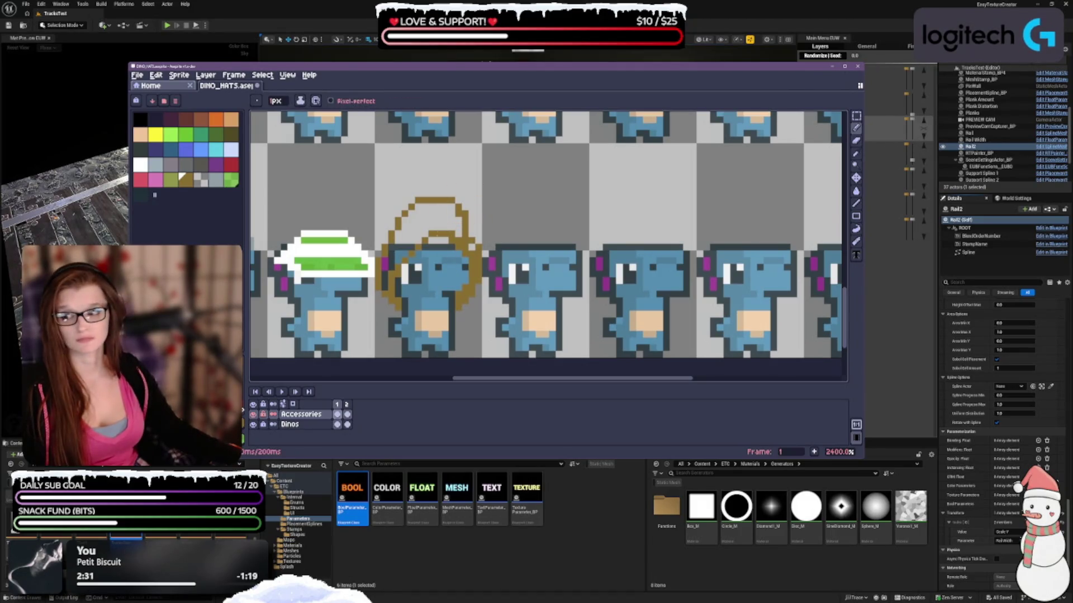
pyautogui.moveTo(437, 200); pyautogui.dragTo(455, 204)
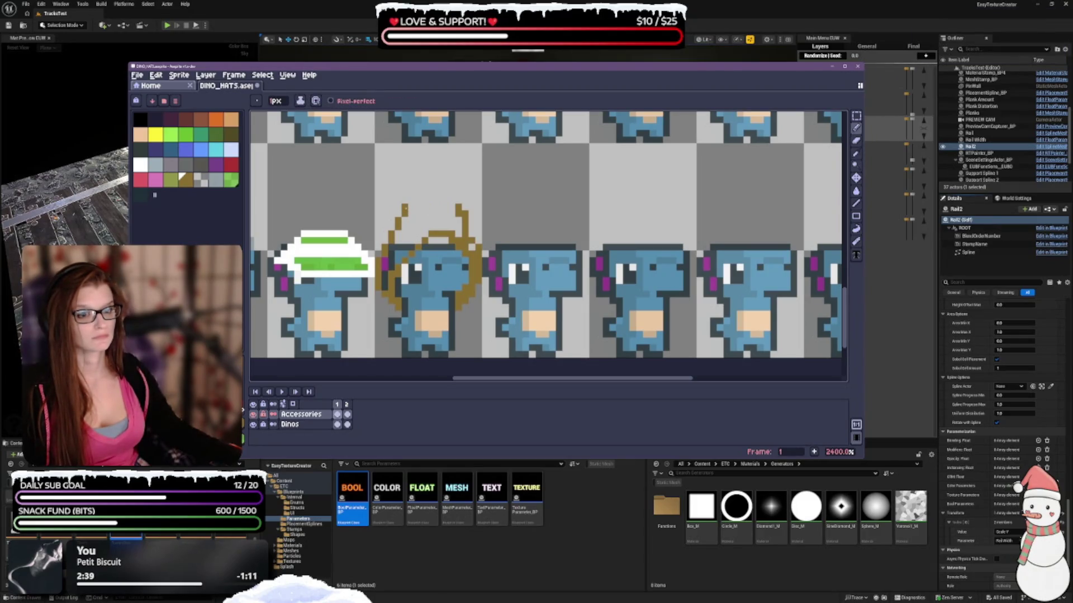
pyautogui.moveTo(404, 221)
pyautogui.mouseDown()
pyautogui.moveTo(412, 206)
pyautogui.moveTo(458, 237)
pyautogui.moveTo(466, 224)
pyautogui.mouseUp()
pyautogui.hotkey('ctrl', 'z')
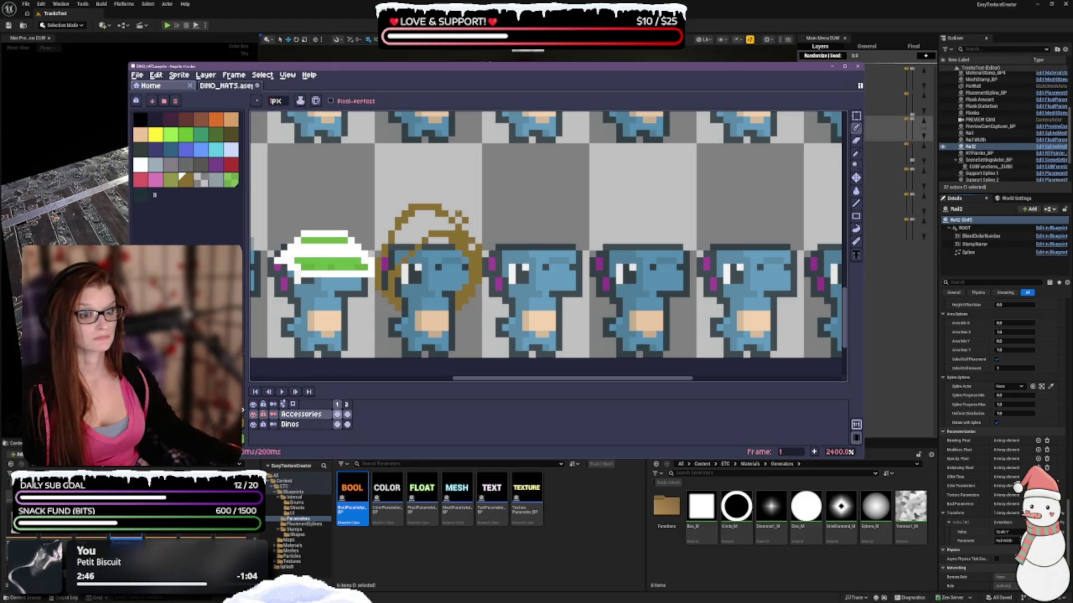
pyautogui.hotkey('ctrl', 'z')
pyautogui.click(472, 221)
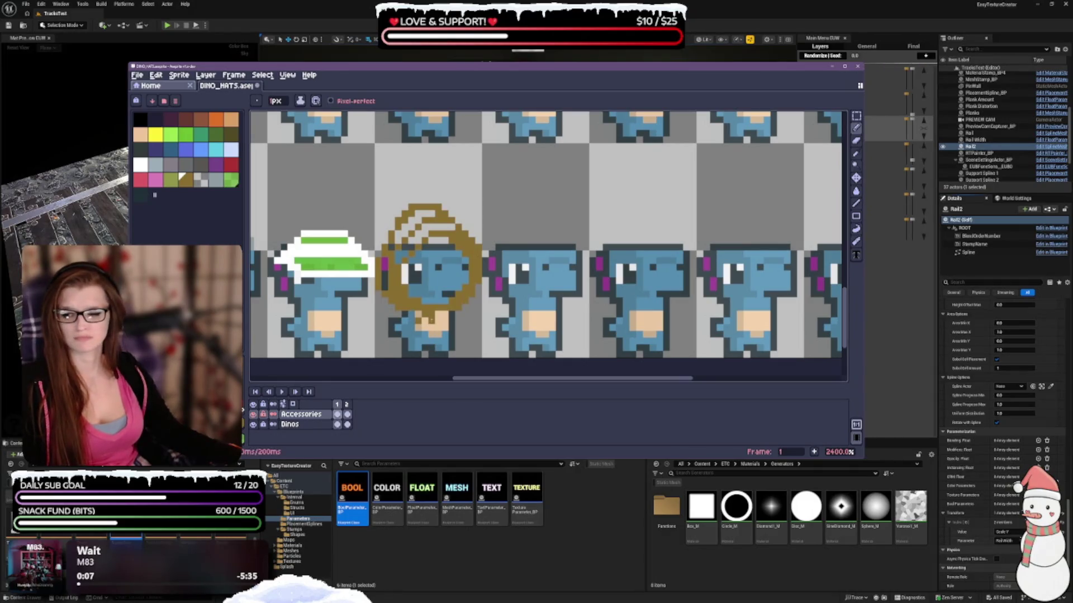
# Step: Undo the last erase, add two brown pixels below the turban, and choose yellow
pyautogui.press('v')
pyautogui.hotkey('ctrl', 'z')
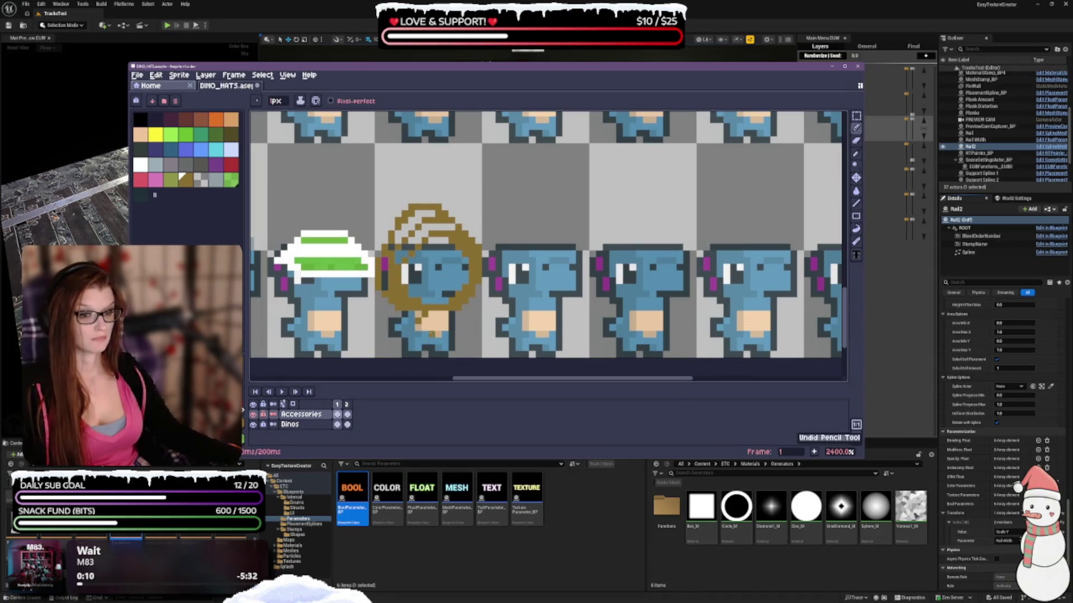
pyautogui.press('b')
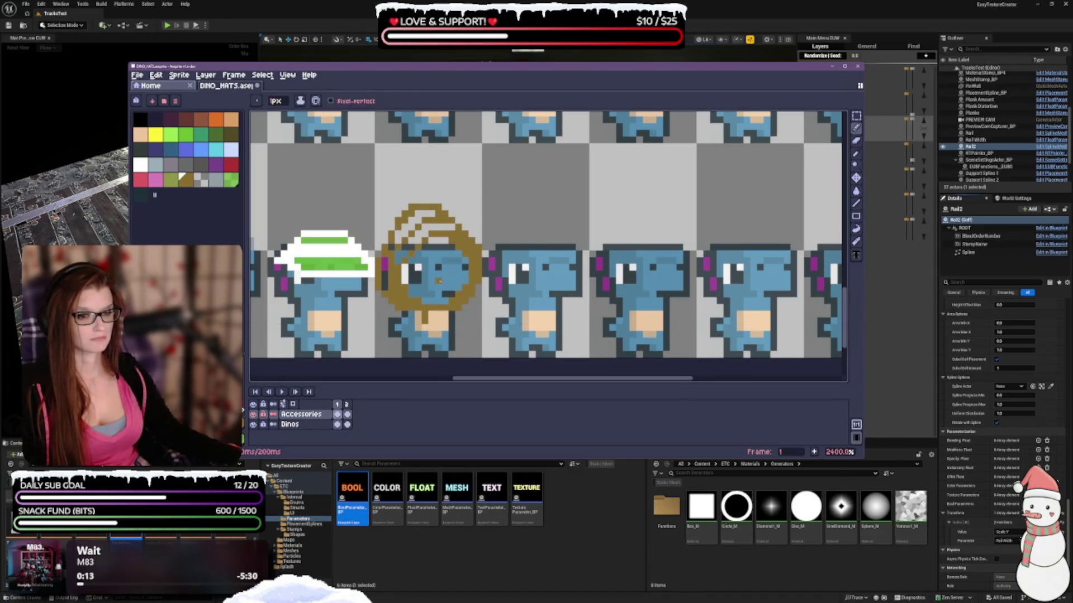
pyautogui.click(437, 321)
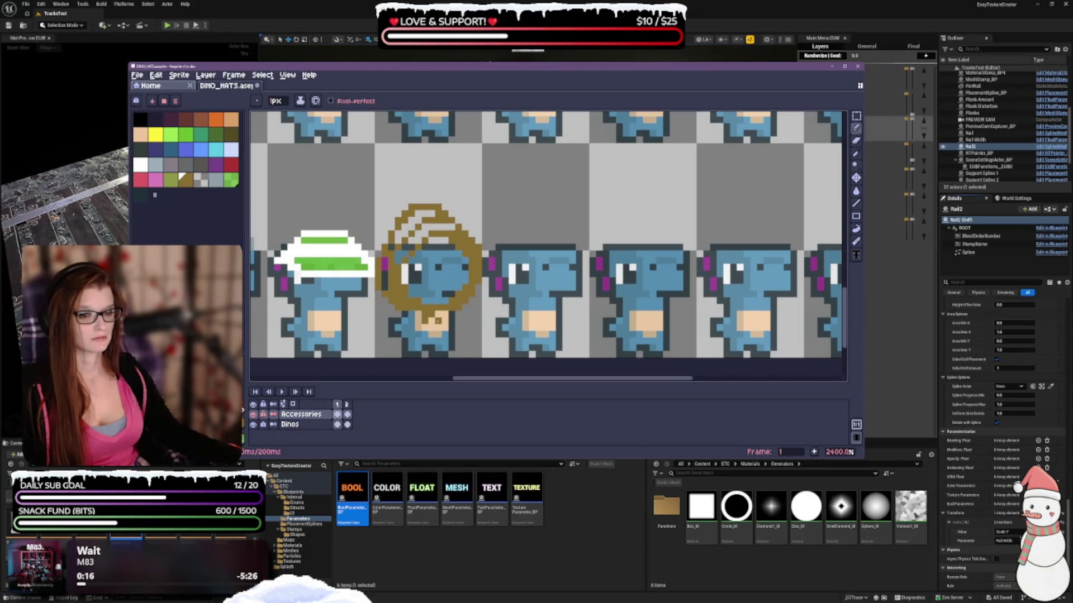
pyautogui.click(438, 320)
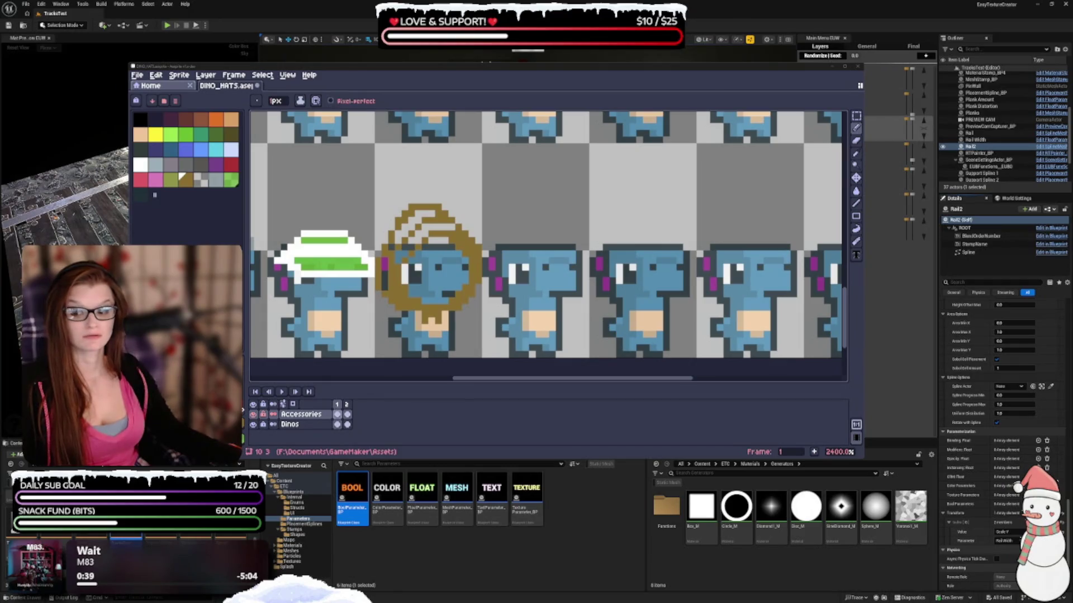
pyautogui.click(385, 273)
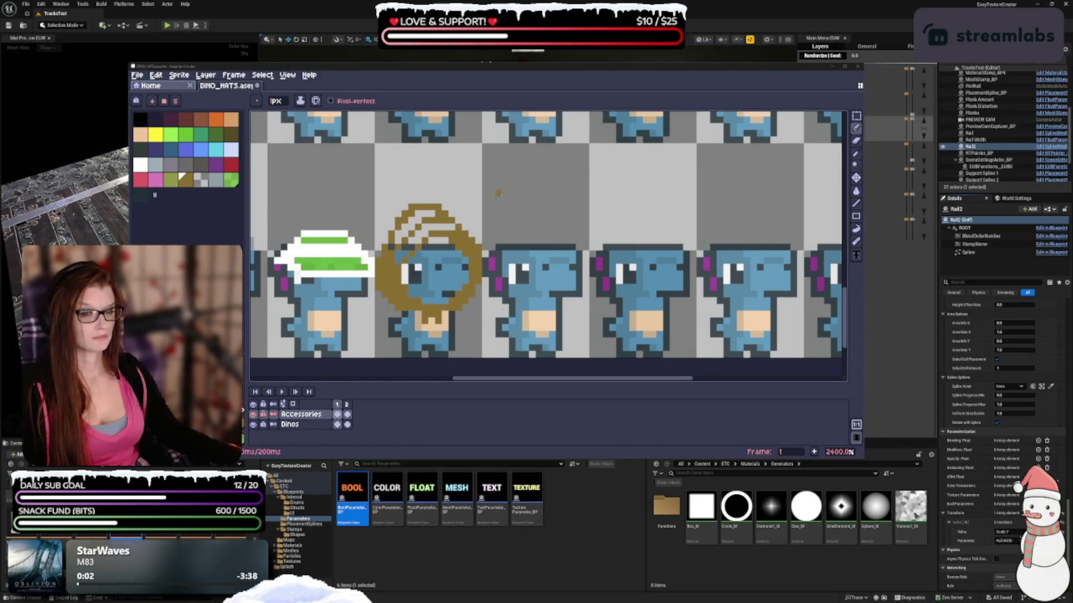
pyautogui.click(156, 135)
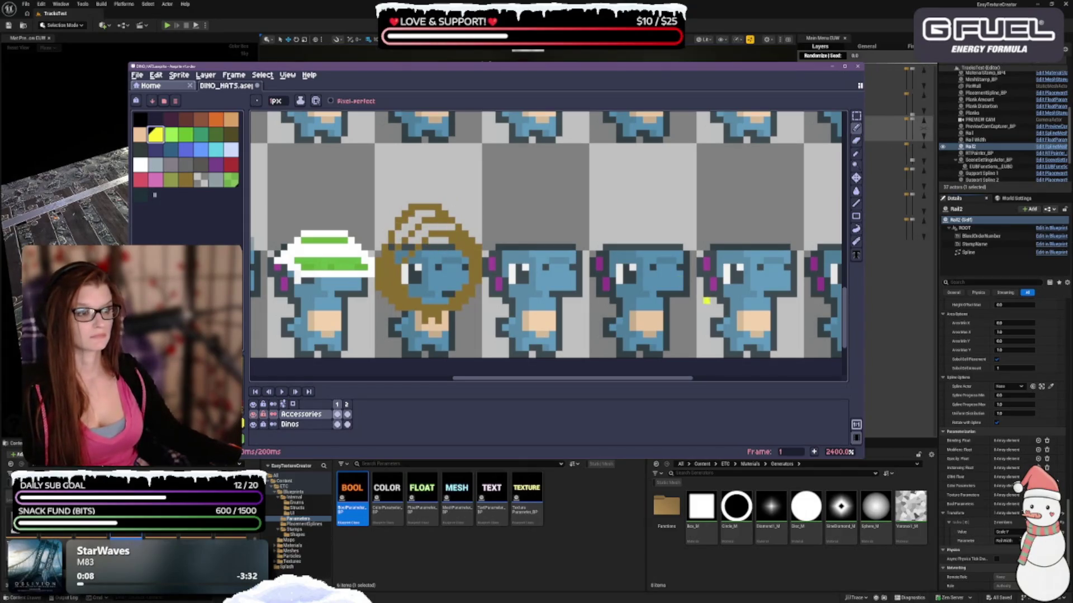
# Step: Fill the turban's inner bands with yellow using the Paint Bucket, then return to the Pencil
pyautogui.click(856, 191)
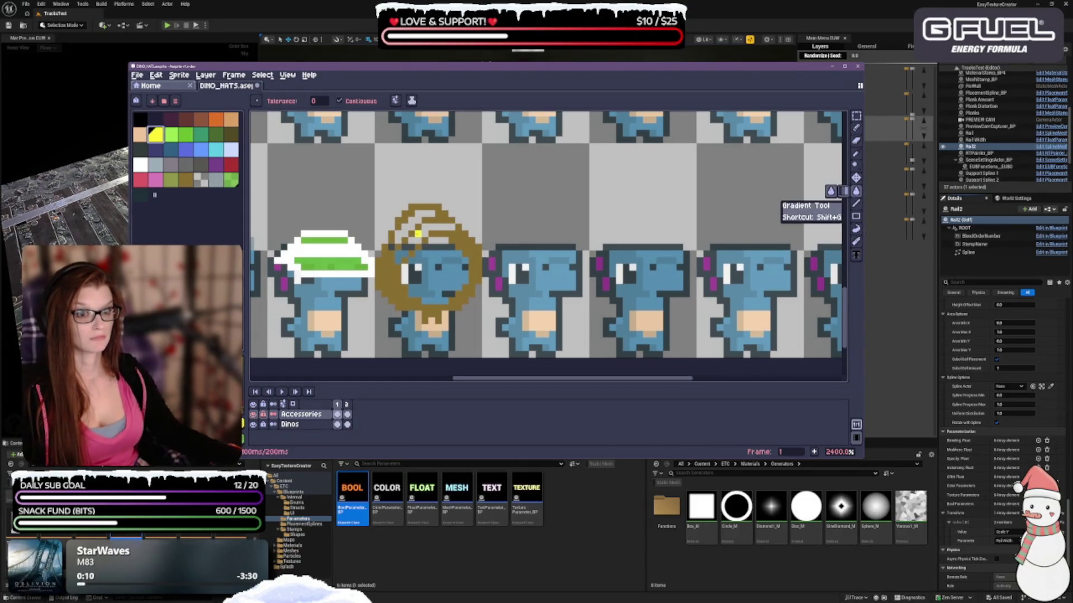
pyautogui.click(404, 227)
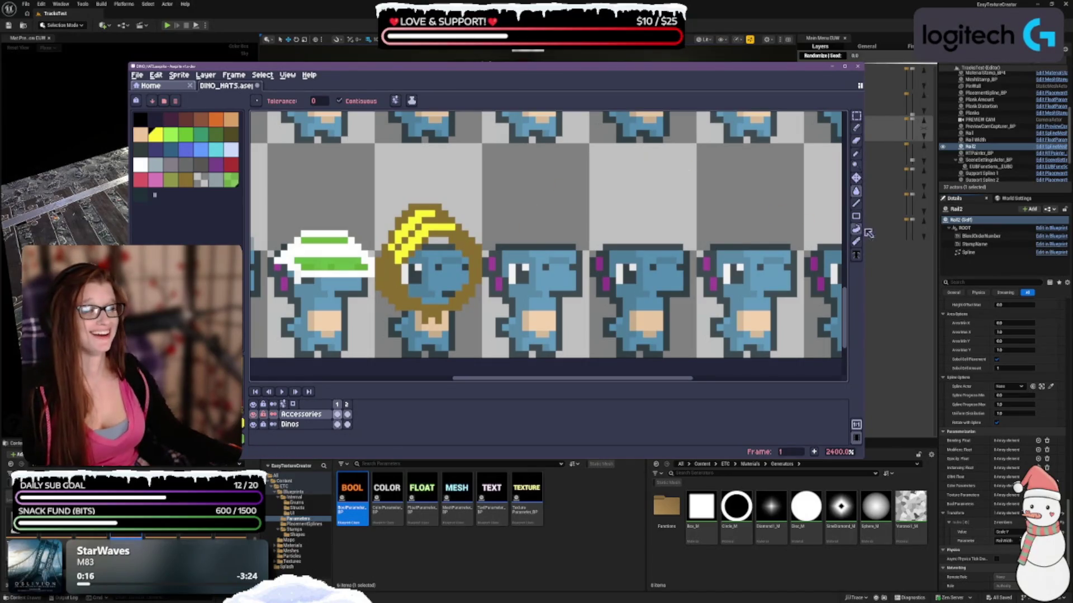
pyautogui.click(856, 140)
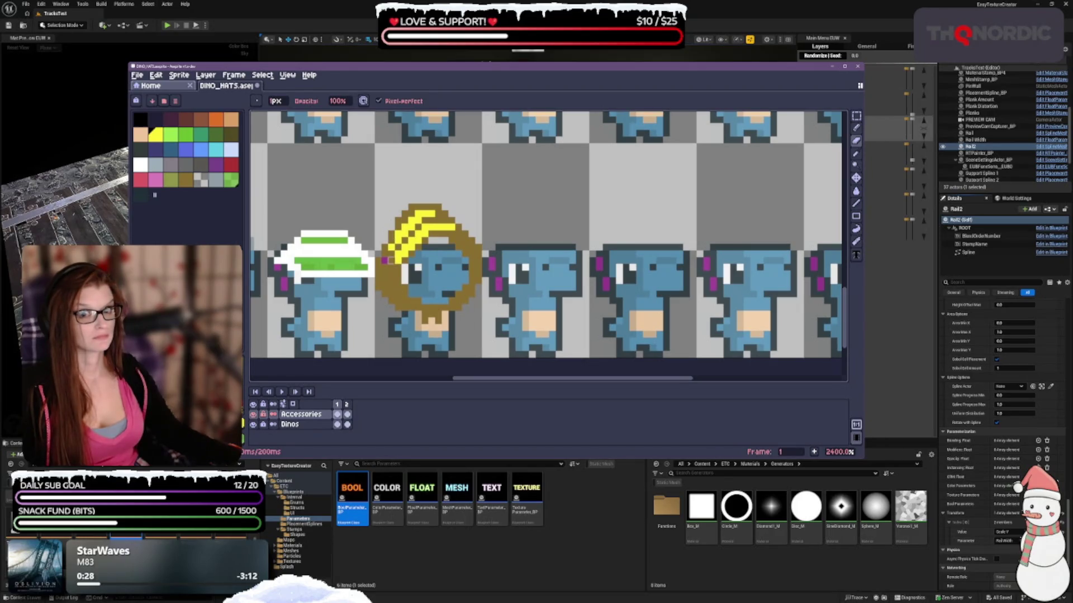
pyautogui.press('e')
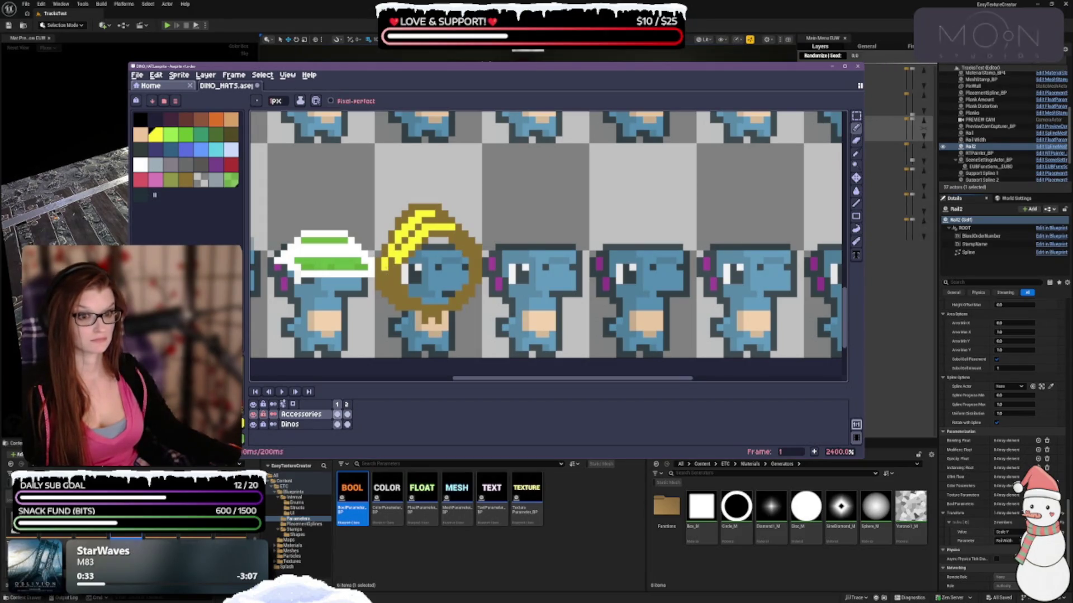
# Step: Extend yellow down the turban's left edge, undo the unwanted stroke, and reselect yellow
pyautogui.moveTo(384, 273); pyautogui.dragTo(384, 281)
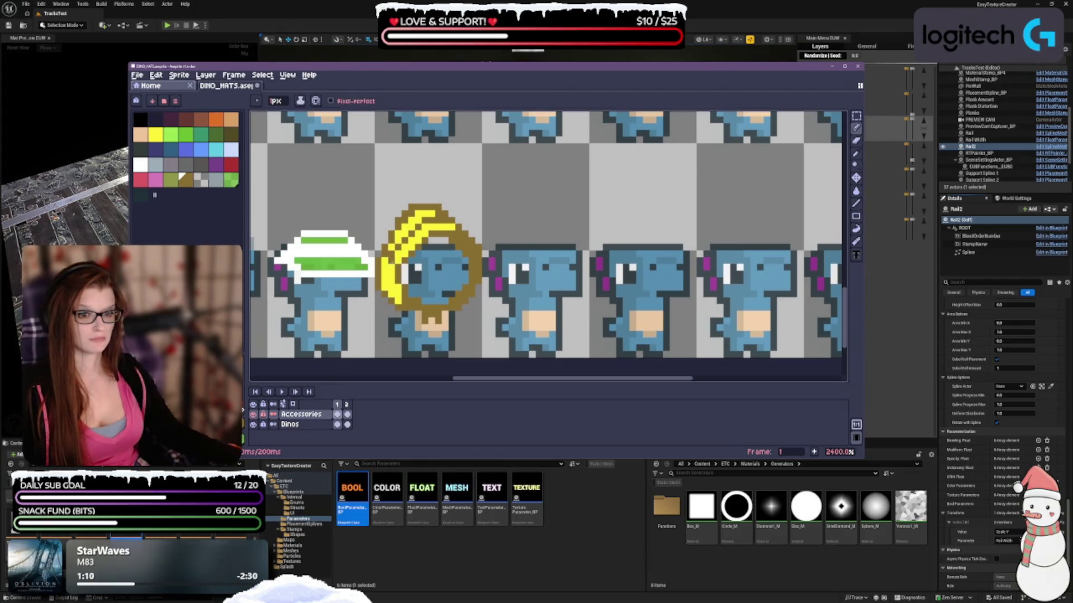
pyautogui.hotkey('ctrl', 'z')
pyautogui.hotkey('ctrl', 'z')
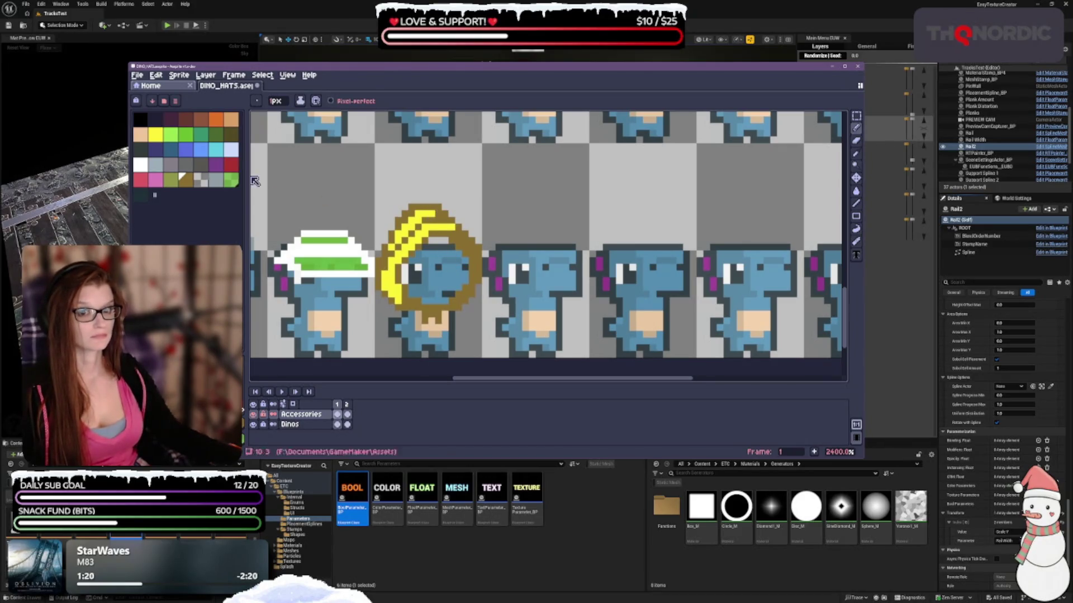
pyautogui.click(156, 134)
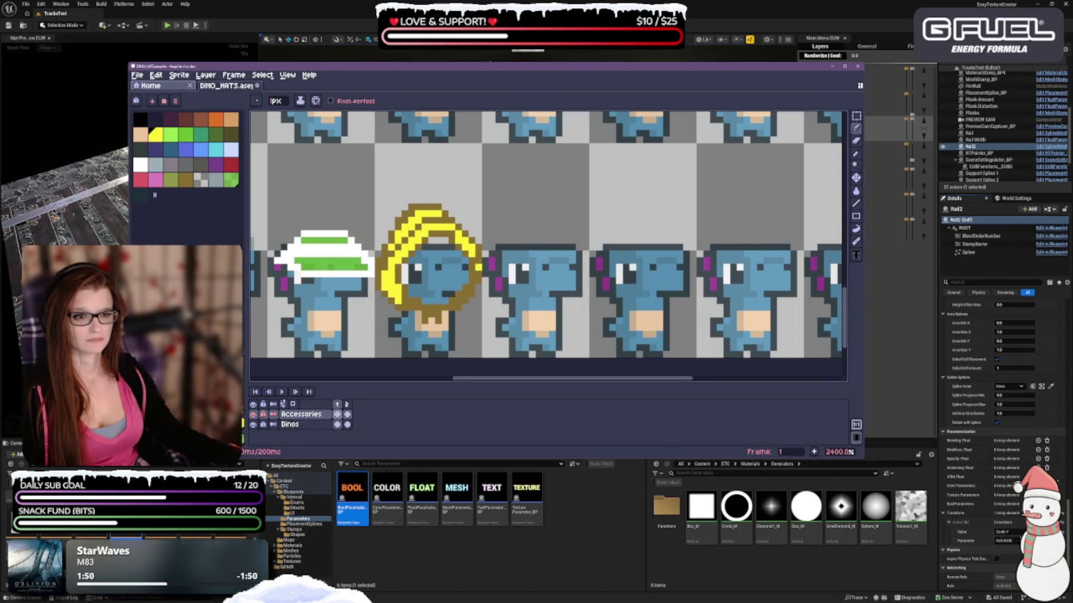
# Step: Undo a stray stroke and outline the turban's edge in dark gold, undoing a mistake
pyautogui.hotkey('ctrl', 'z')
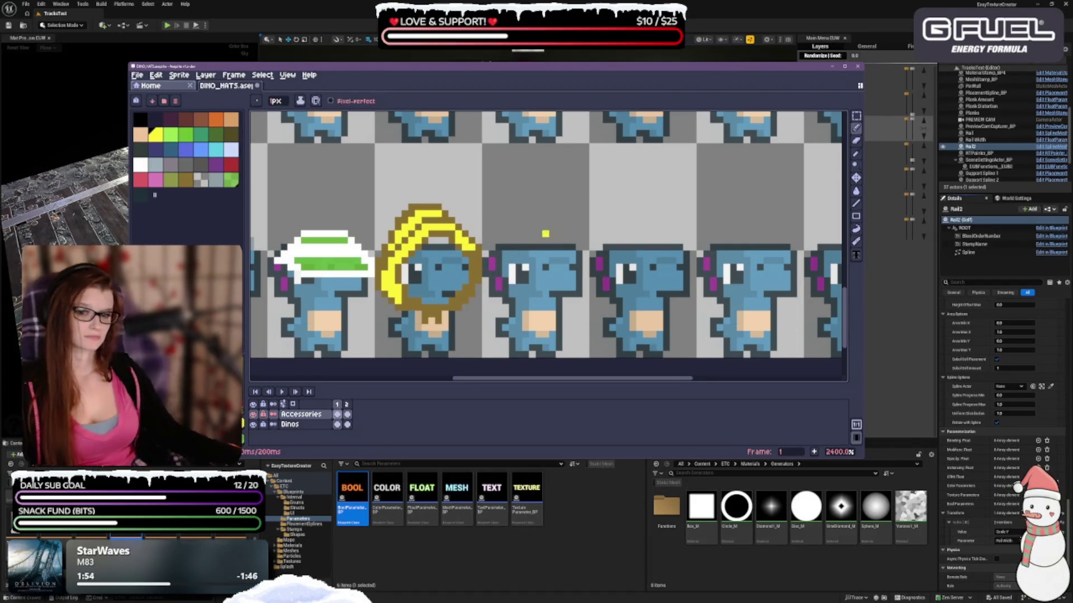
pyautogui.press('v')
pyautogui.press('b')
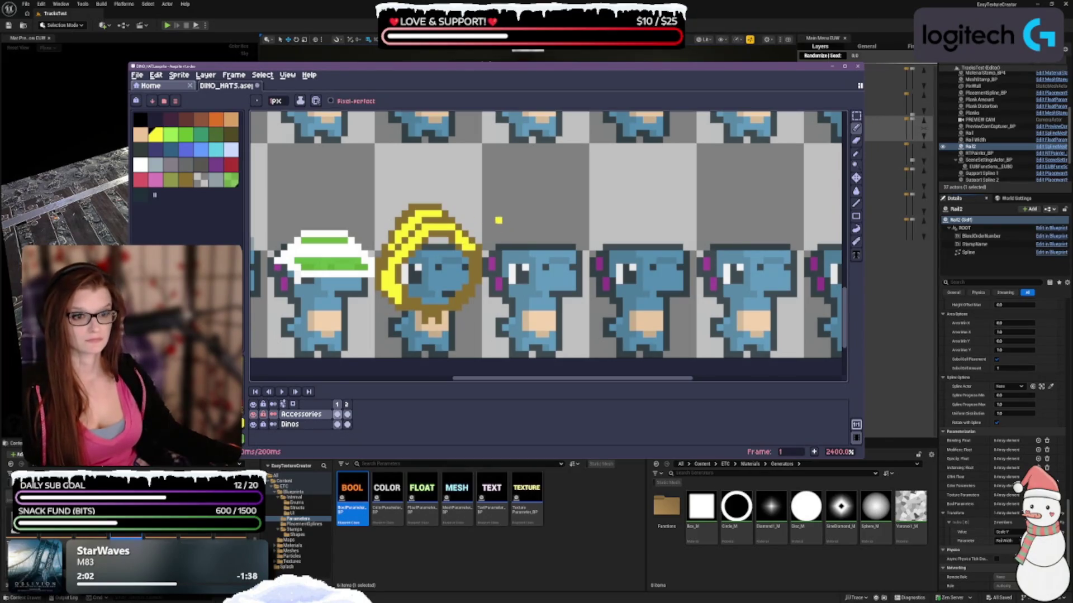
pyautogui.click(186, 178)
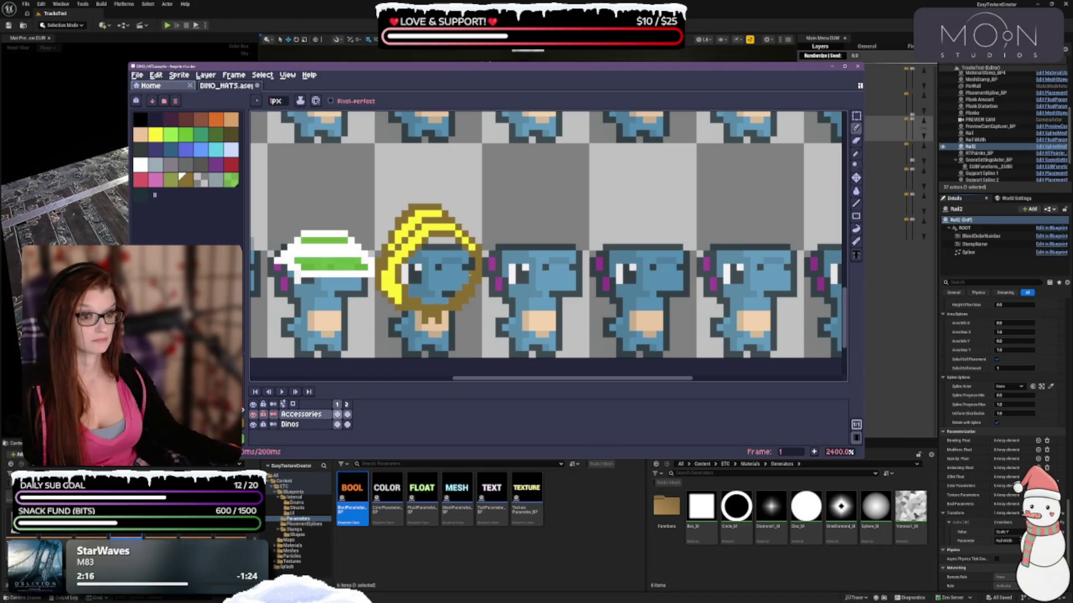
pyautogui.hotkey('ctrl', 'z')
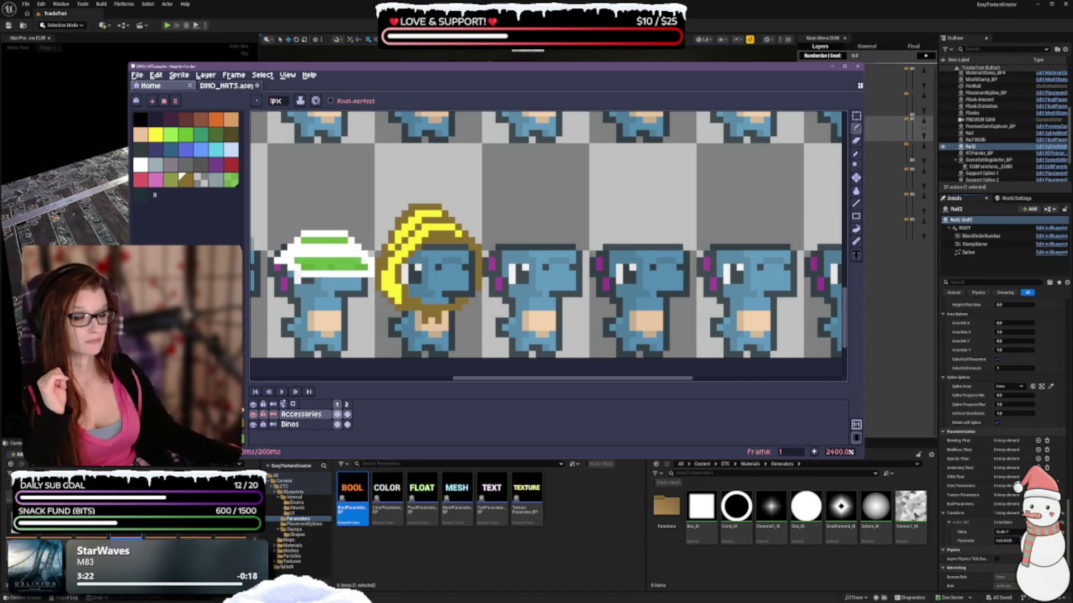
# Step: Shade the turban's right and lower outline, alternating yellow and olive-brown
pyautogui.click(156, 135)
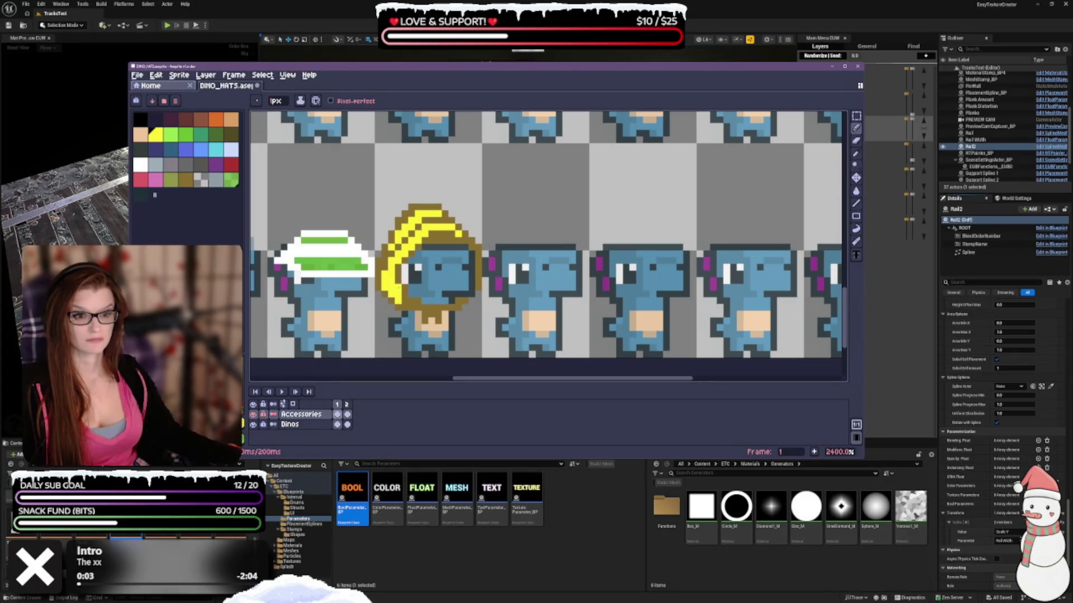
pyautogui.click(181, 178)
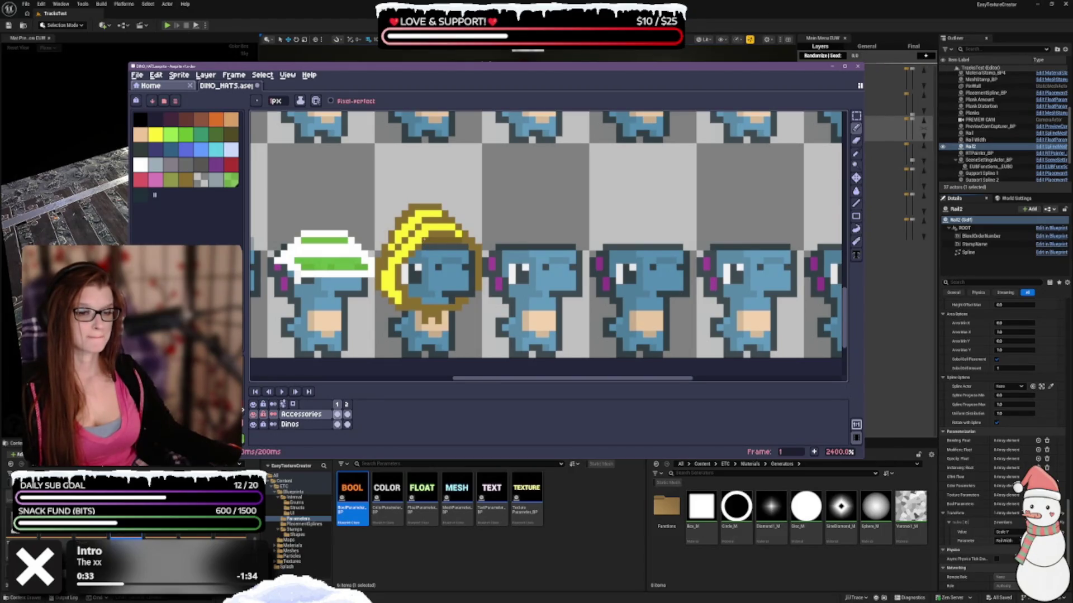
pyautogui.scroll(-2, 531, 261)
pyautogui.scroll(-3, 498, 344)
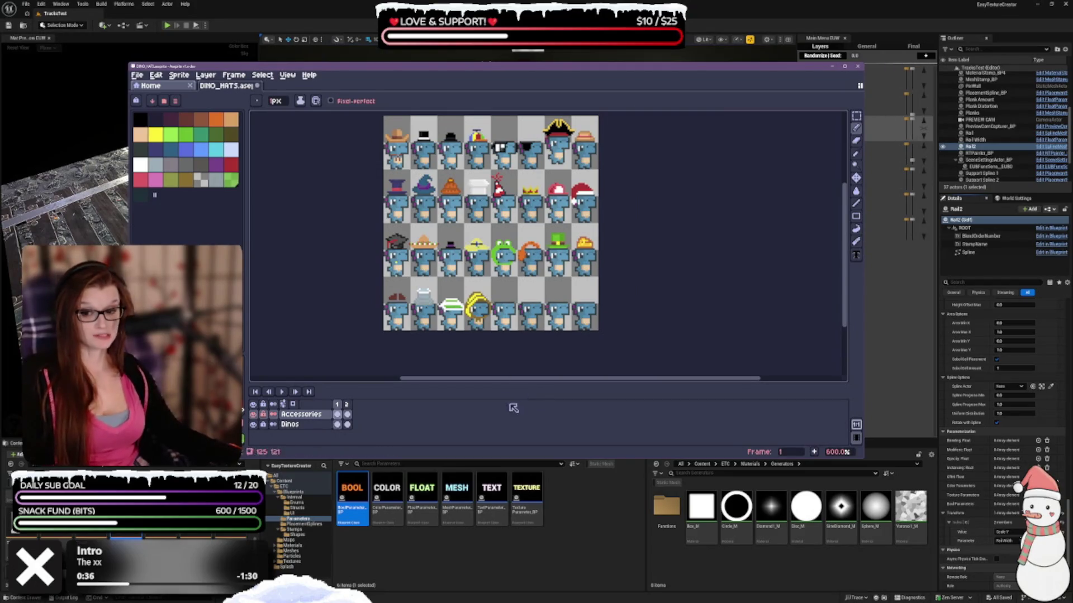
# Step: Test dark gold strokes on the turban, undo them, and switch back to yellow
pyautogui.scroll(3, 495, 343)
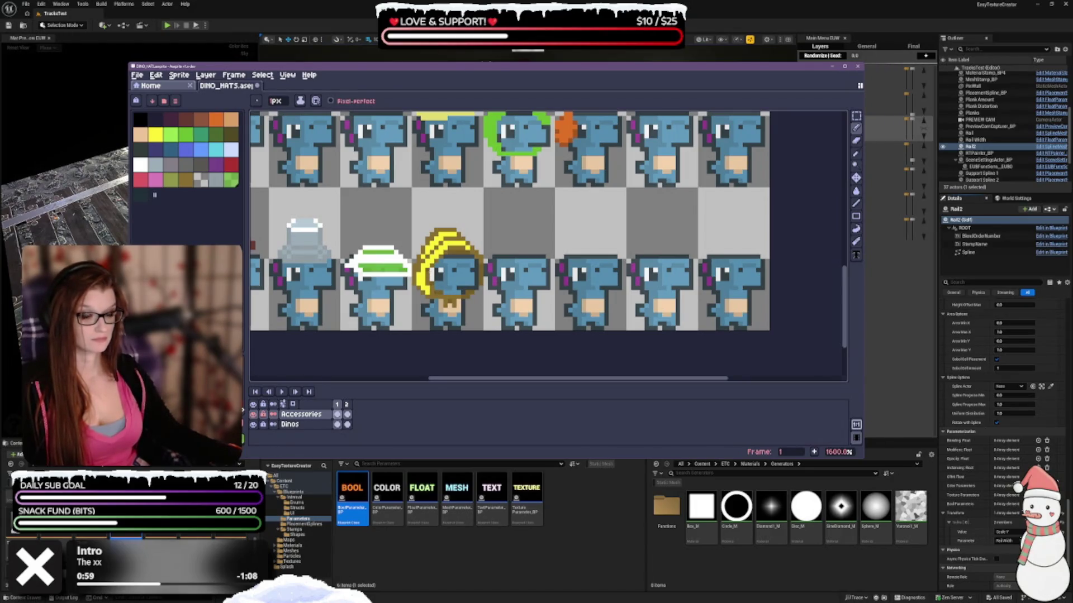
pyautogui.hotkey('ctrl', 'z')
pyautogui.hotkey('ctrl', 'z')
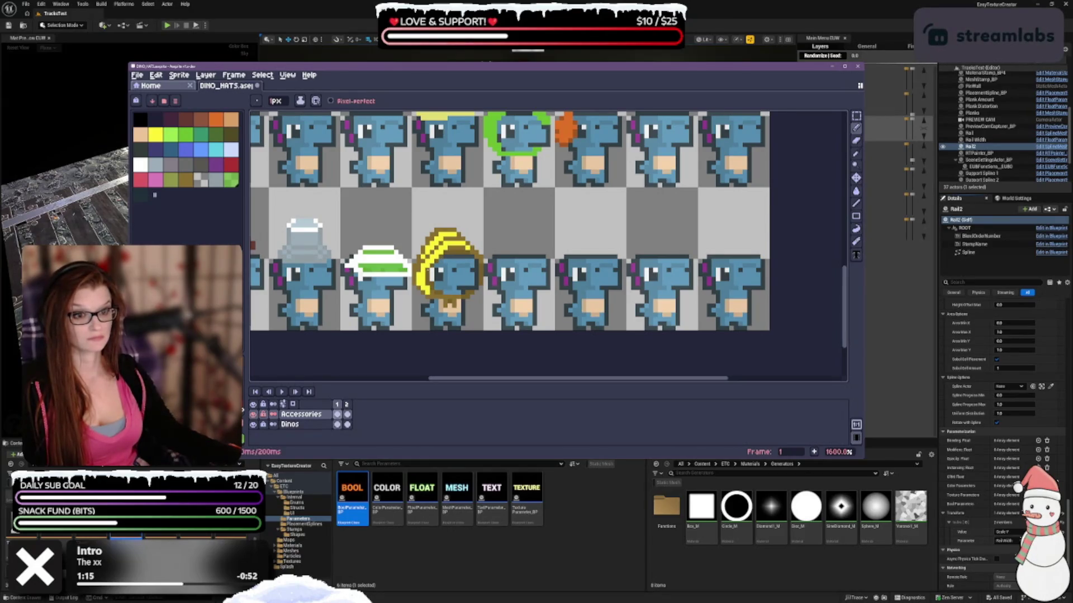
pyautogui.click(185, 178)
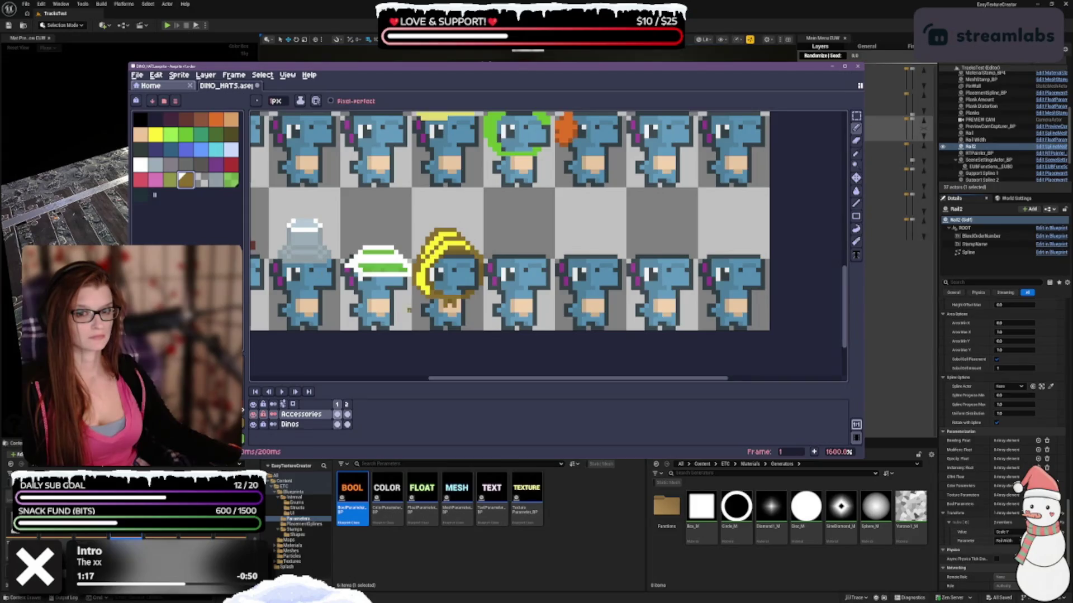
pyautogui.scroll(2, 427, 297)
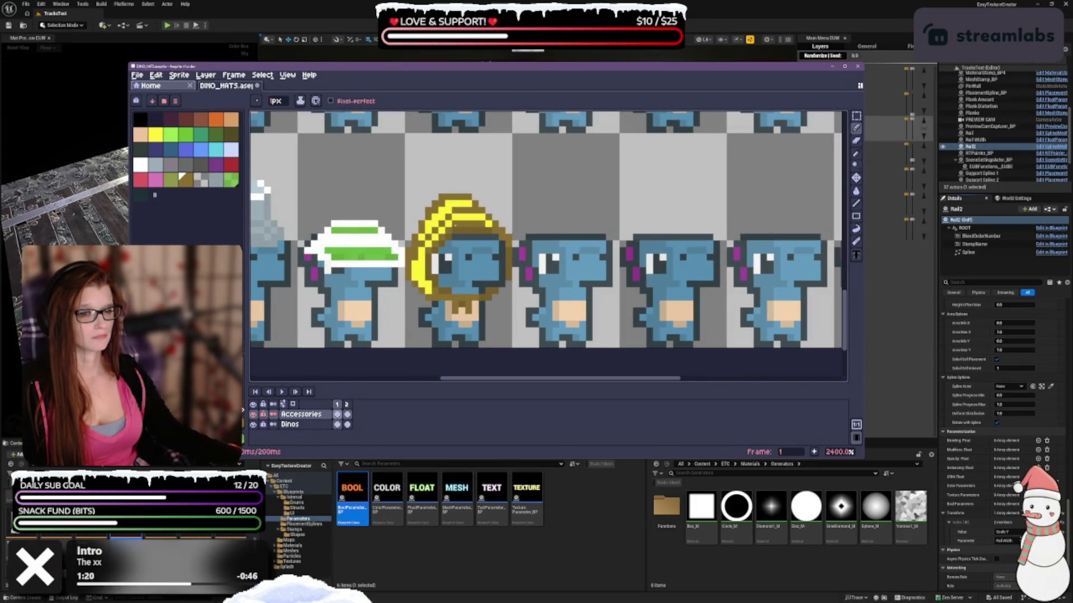
pyautogui.scroll(-3, 561, 313)
pyautogui.scroll(-3, 561, 312)
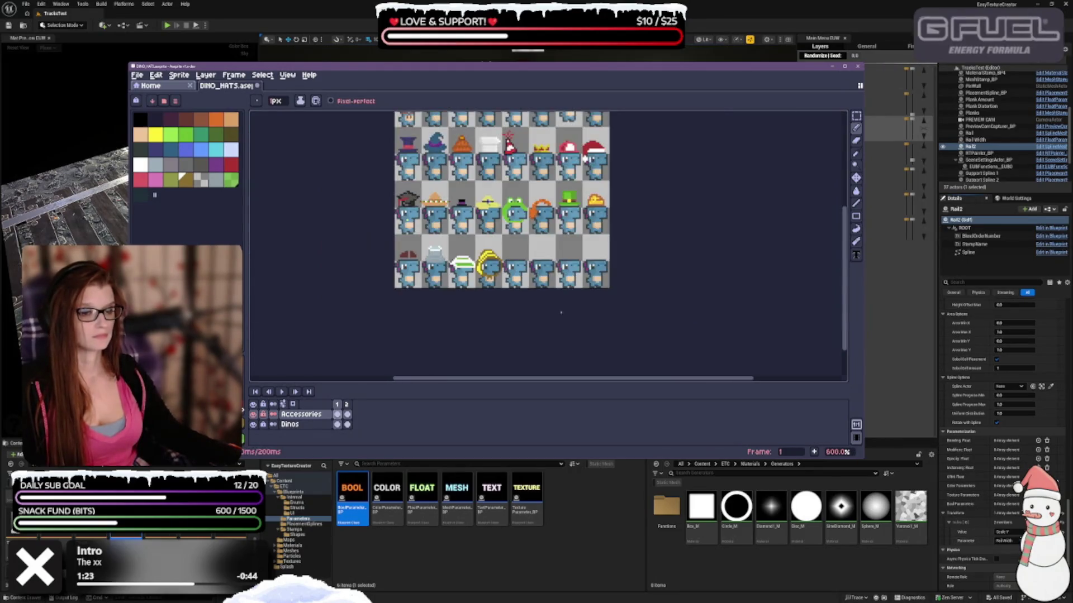
pyautogui.scroll(1, 561, 312)
pyautogui.hotkey('ctrl', 'z')
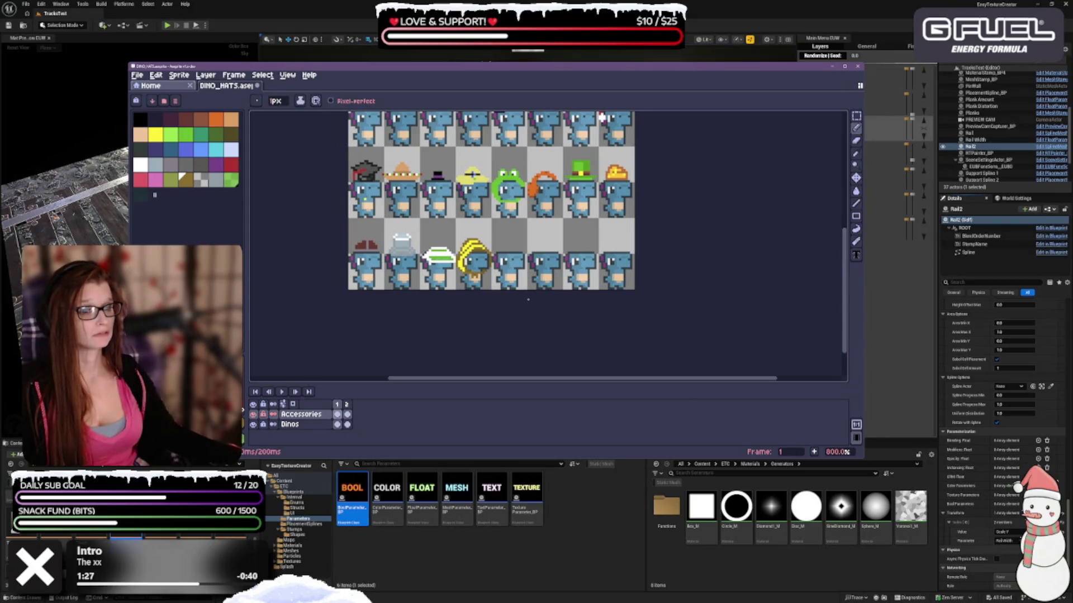
pyautogui.scroll(2, 493, 268)
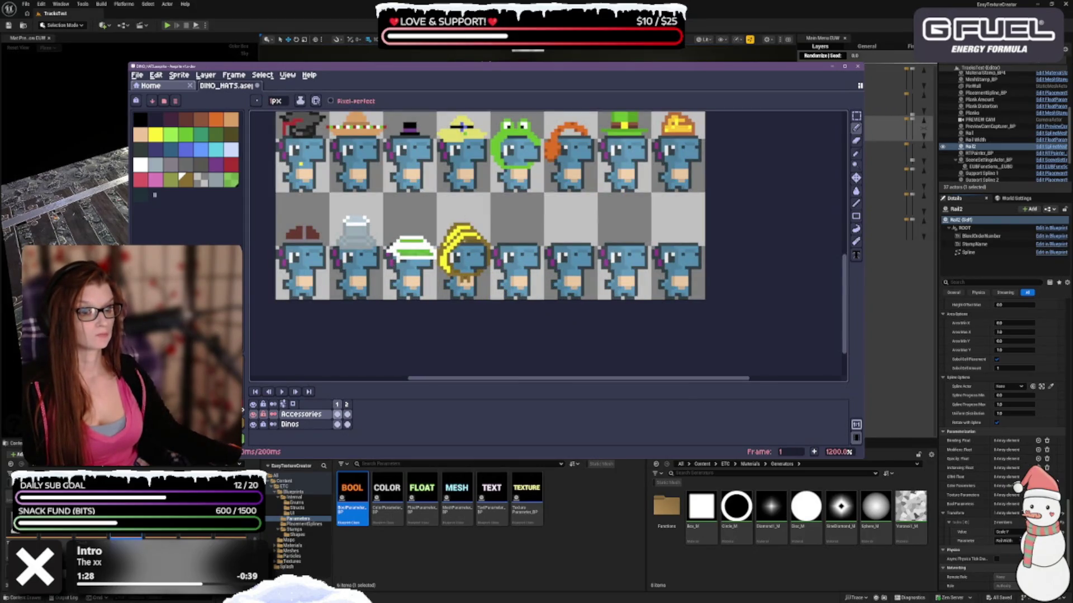
pyautogui.click(156, 134)
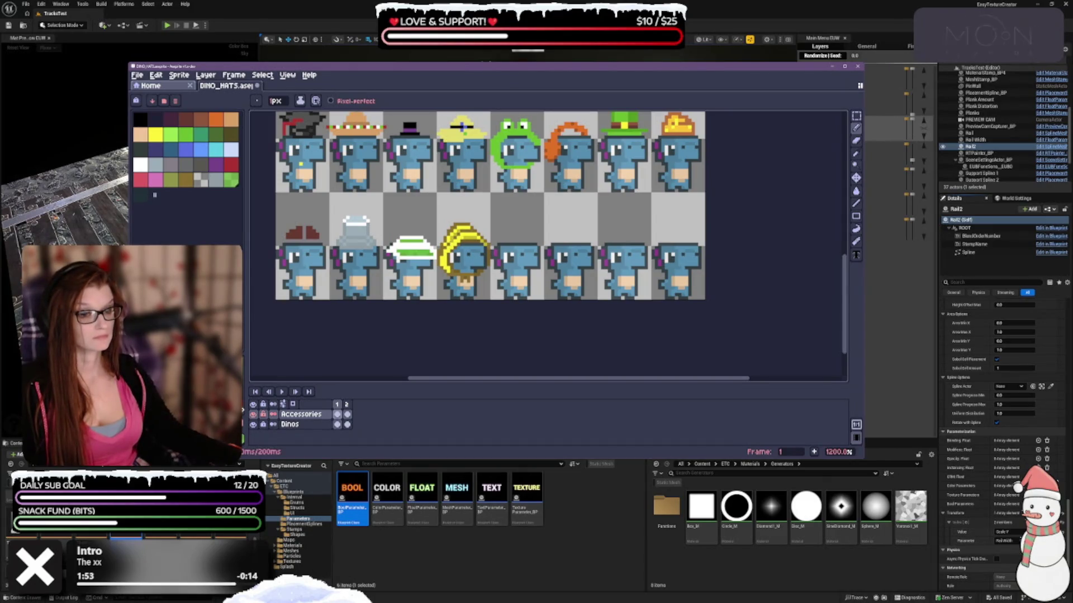
# Step: Undo three more test strokes on the turban and zoom out to the whole sheet
pyautogui.hotkey('ctrl', 'z')
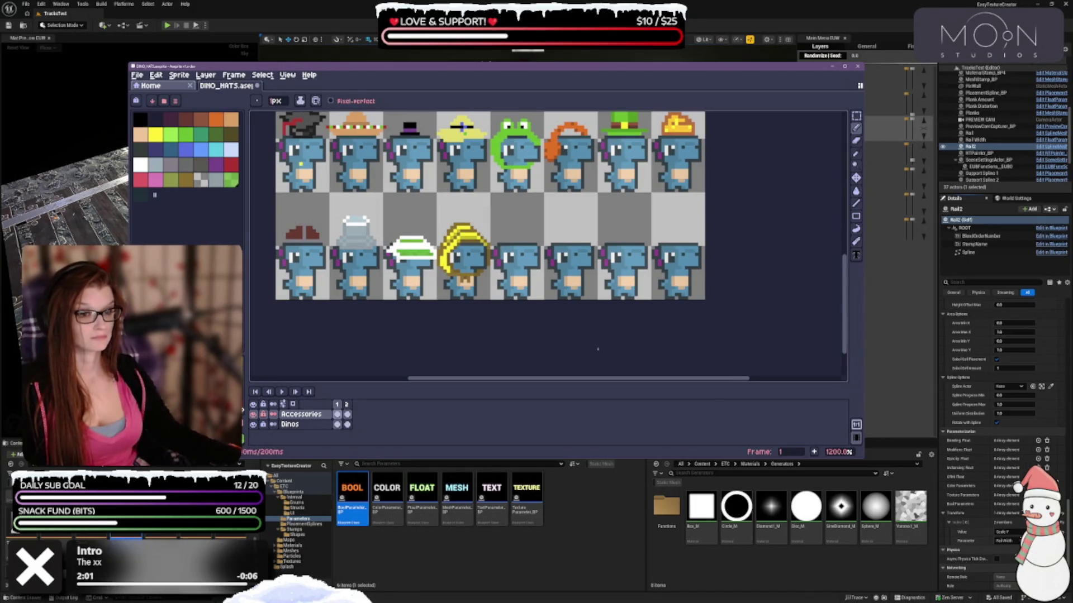
pyautogui.hotkey('ctrl', 'z')
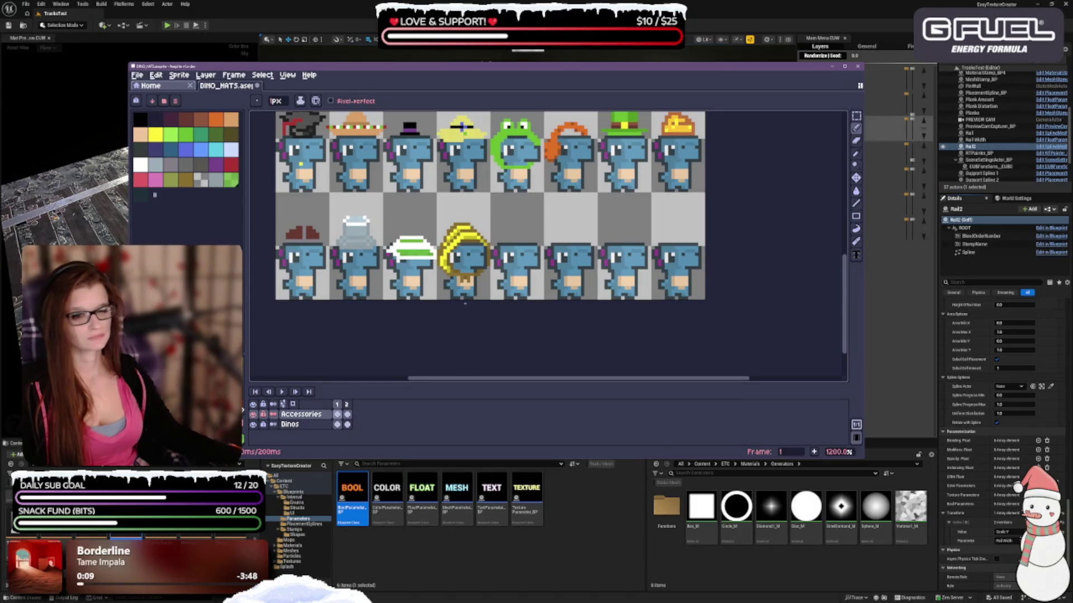
pyautogui.hotkey('ctrl', 'z')
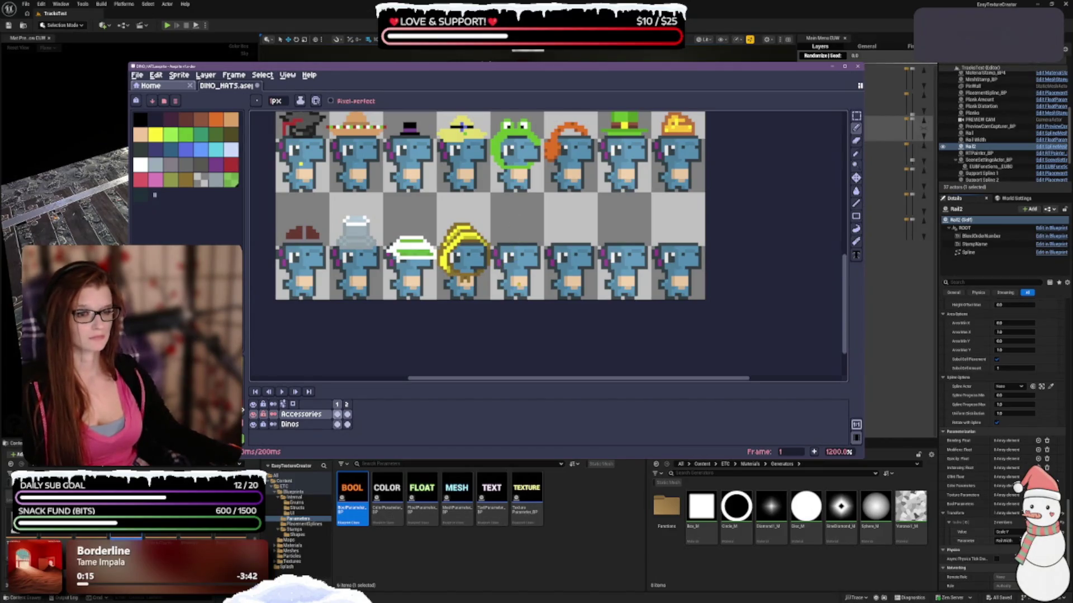
pyautogui.press('-')
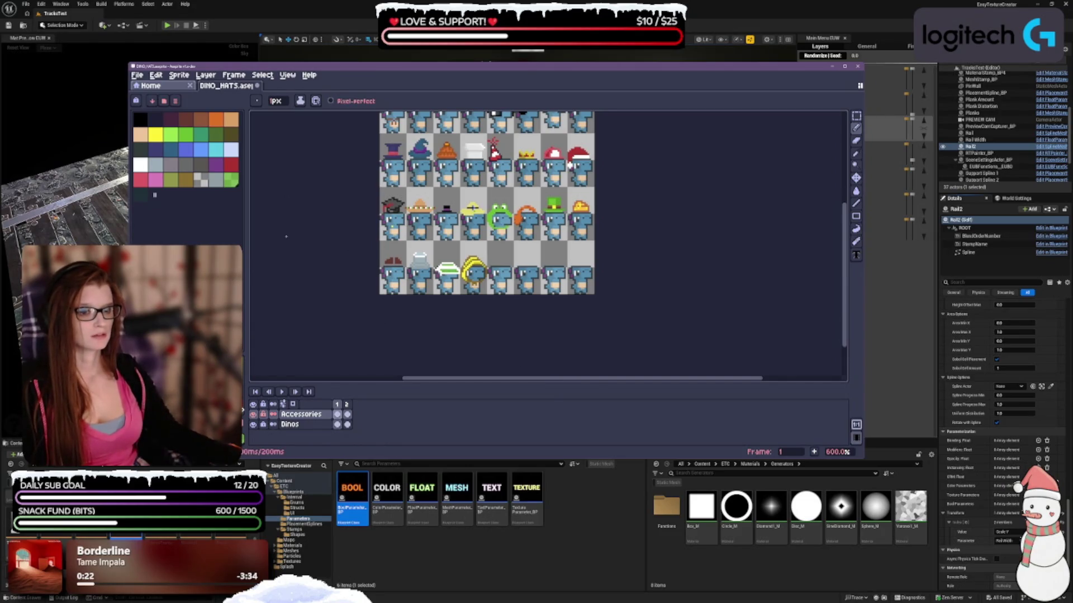
# Step: Zoom back in on the lower dino rows and select the olive-brown shade
pyautogui.press('+')
pyautogui.press('+')
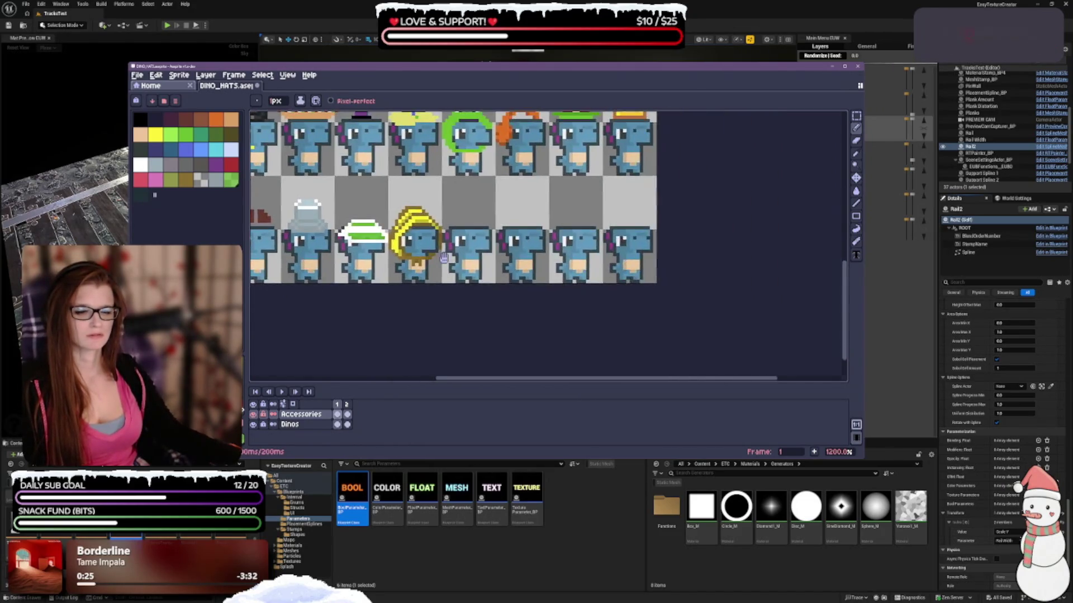
pyautogui.click(186, 179)
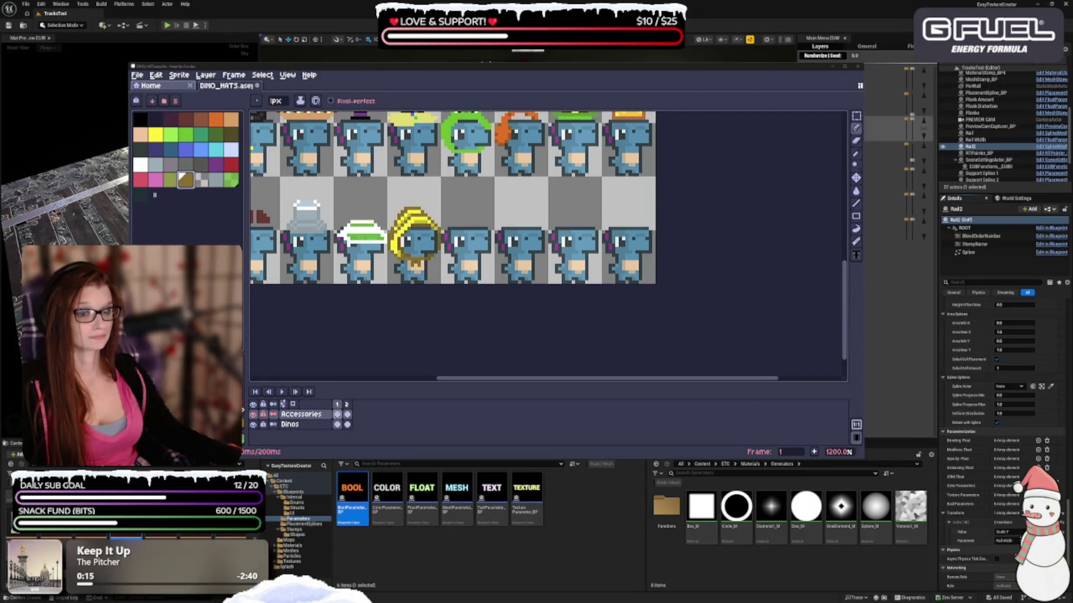
pyautogui.hotkey('alt', 'Tab')
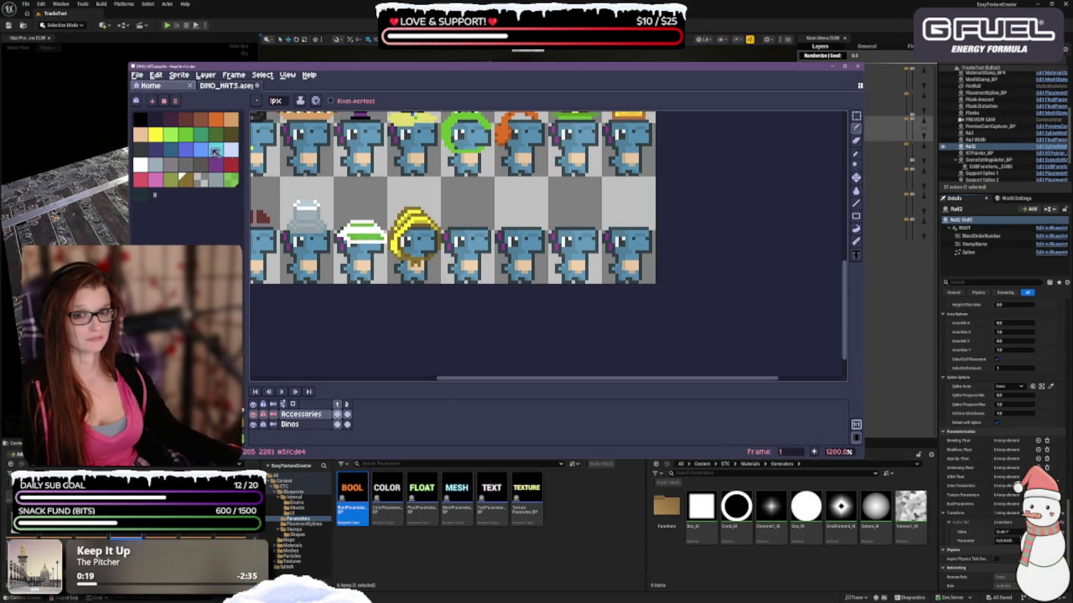
# Step: Bring the bottom-row hatted dinos into view and make yellow the drawing colour
pyautogui.scroll(-4, 507, 284)
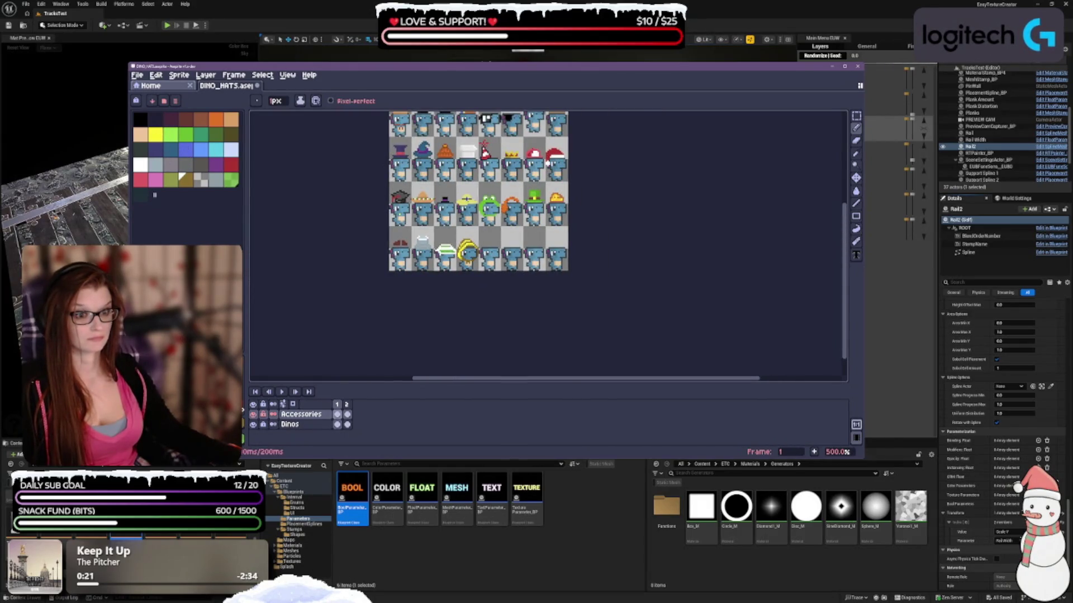
pyautogui.moveTo(478, 191); pyautogui.dragTo(443, 216)
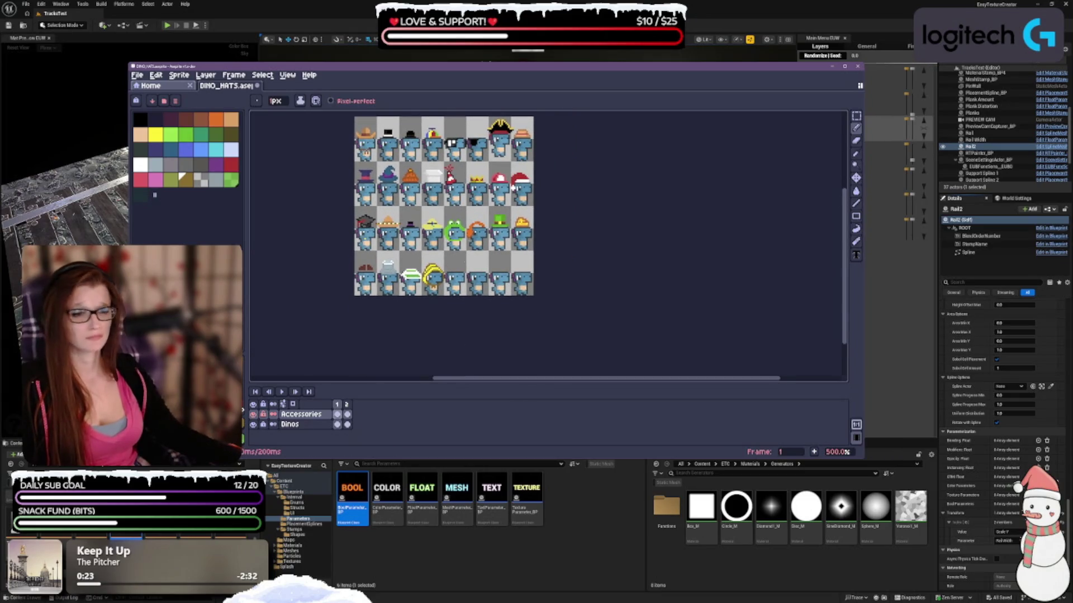
pyautogui.scroll(2, 428, 266)
pyautogui.moveTo(436, 262); pyautogui.dragTo(429, 218)
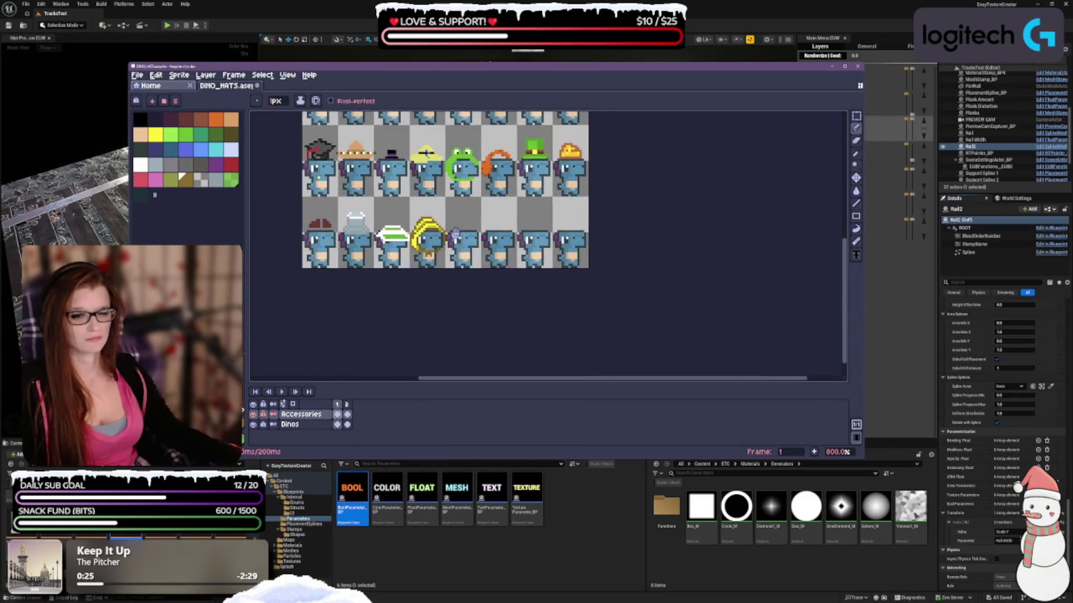
pyautogui.click(157, 136)
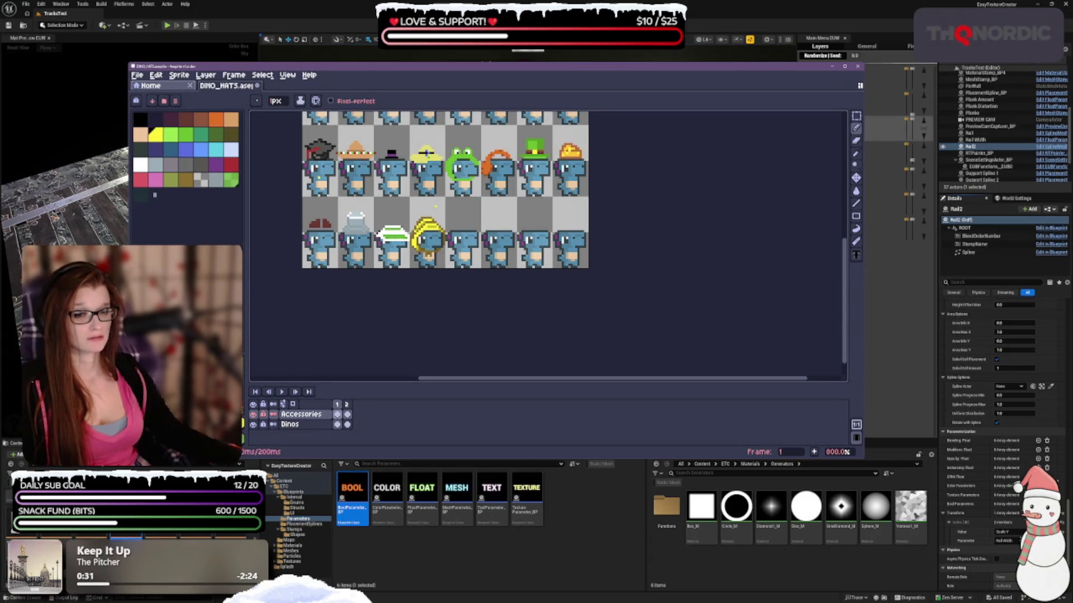
pyautogui.scroll(-1, 485, 296)
pyautogui.scroll(1, 485, 296)
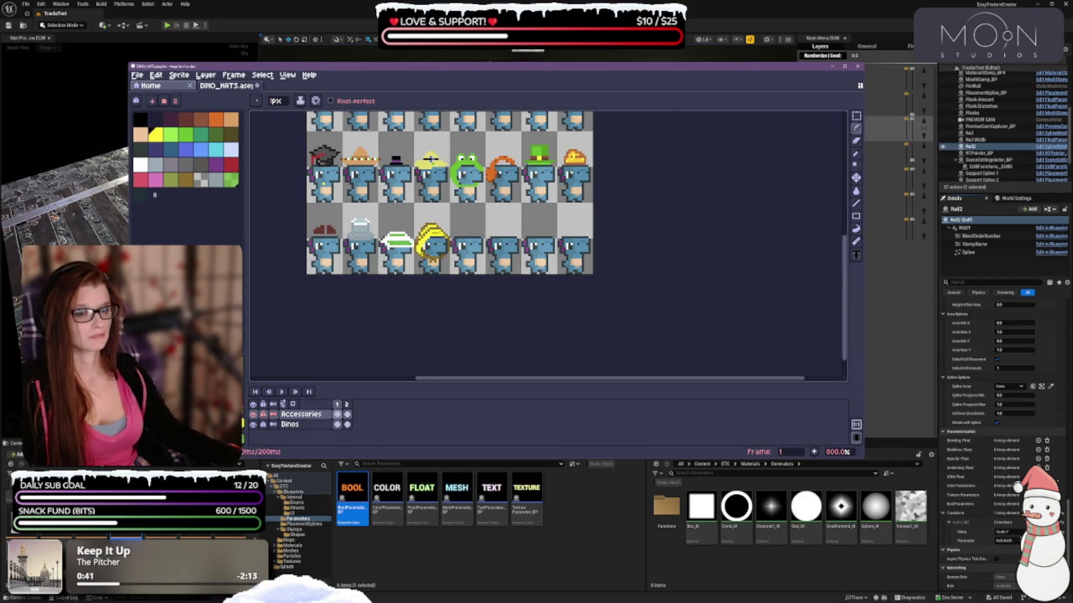
pyautogui.scroll(1, 430, 159)
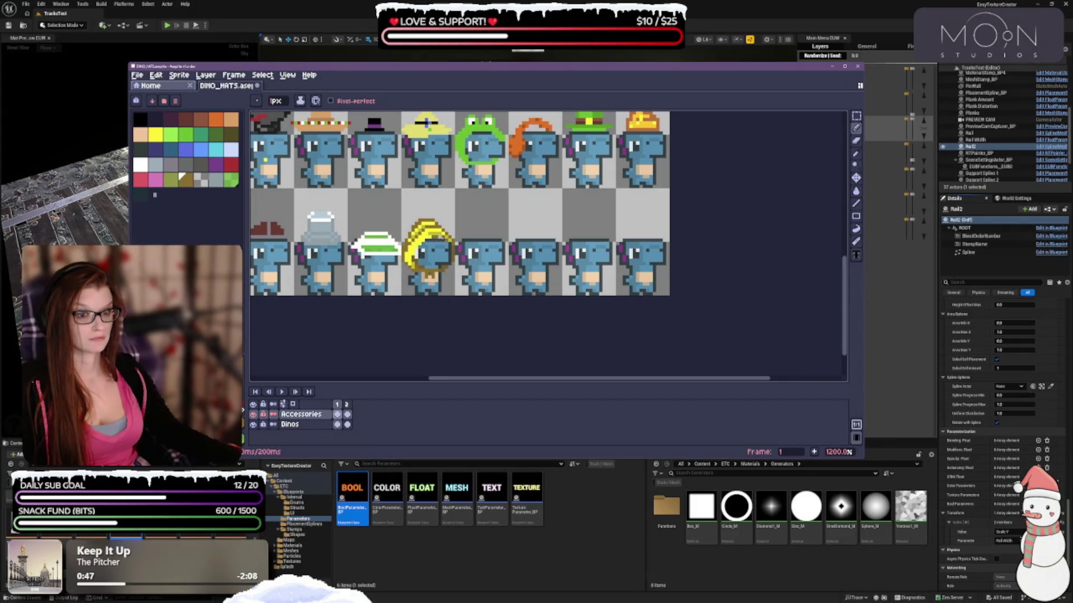
pyautogui.scroll(-1, 461, 204)
pyautogui.scroll(1, 460, 203)
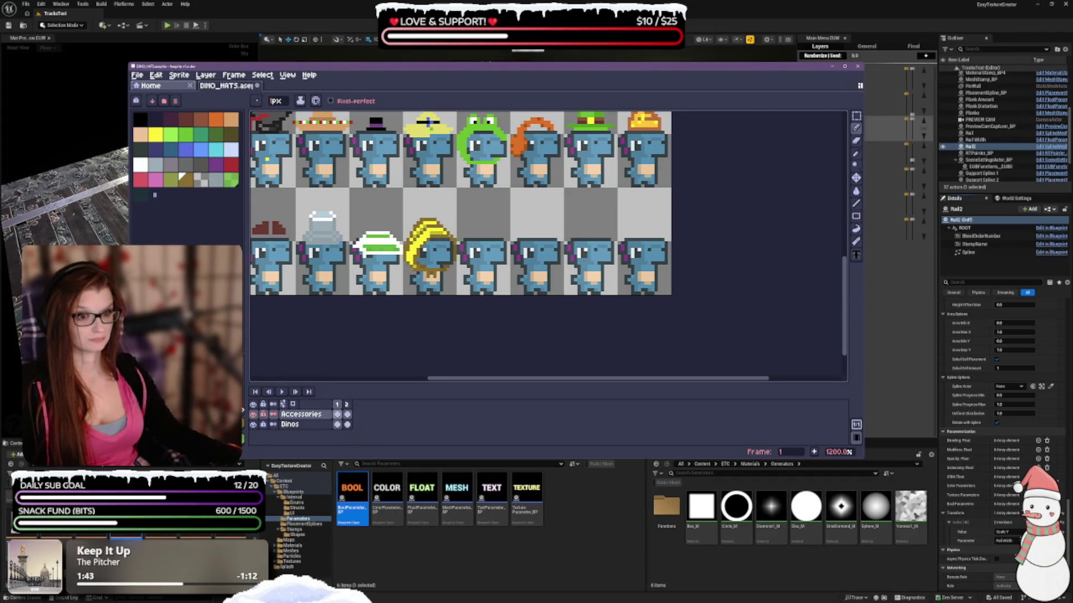
# Step: Zoom out to the whole sprite sheet and choose yellow from the palette
pyautogui.press('-')
pyautogui.press('-')
pyautogui.press('-')
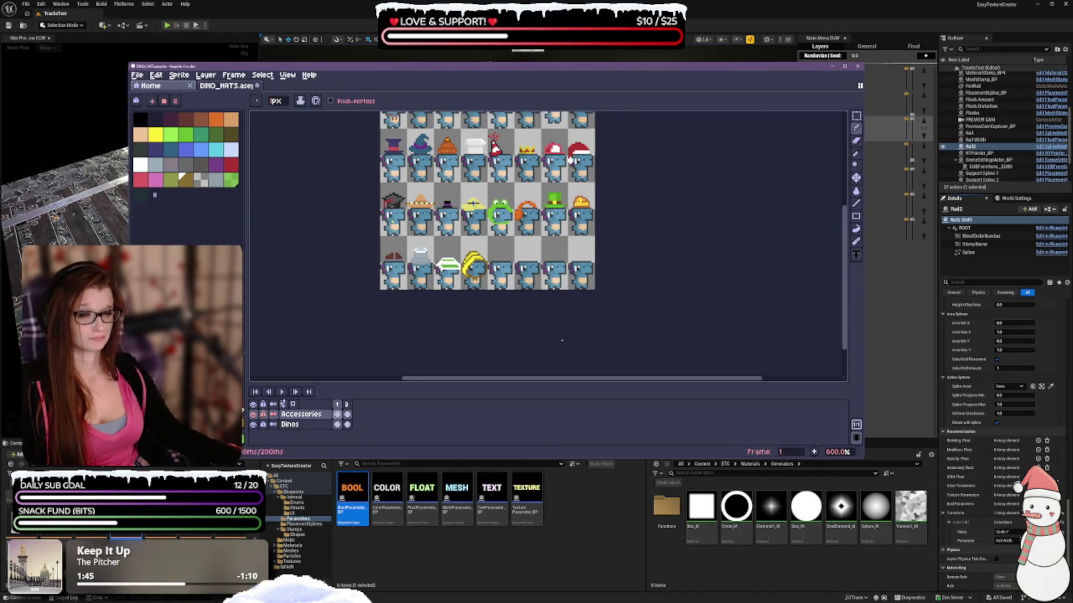
pyautogui.scroll(1, 491, 298)
pyautogui.scroll(1, 492, 298)
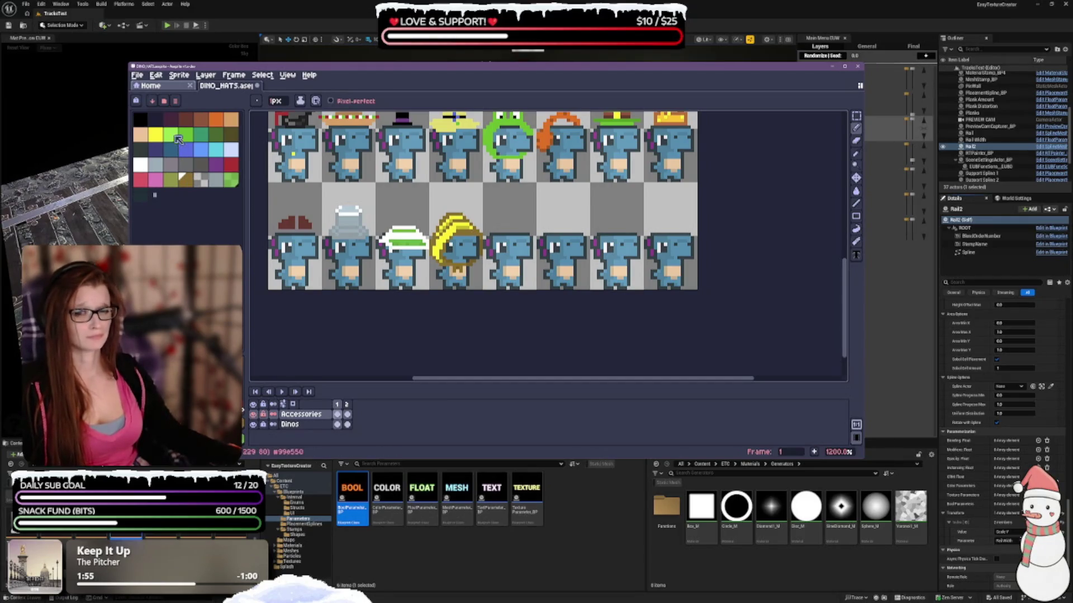
pyautogui.click(157, 135)
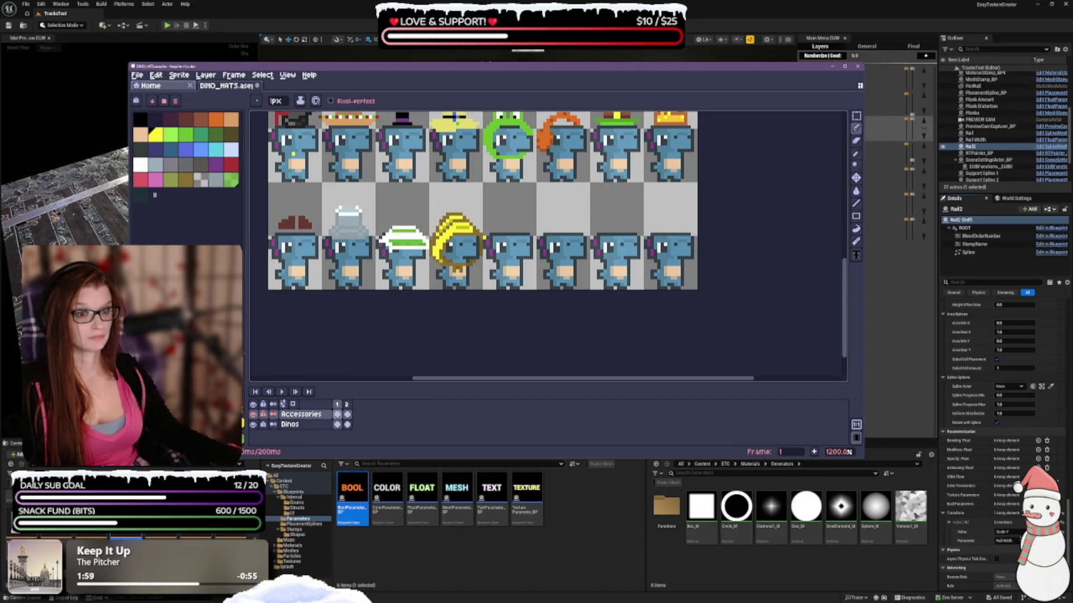
# Step: Try the darker olive shade, return to yellow, and activate the eyedropper
pyautogui.scroll(-4, 575, 309)
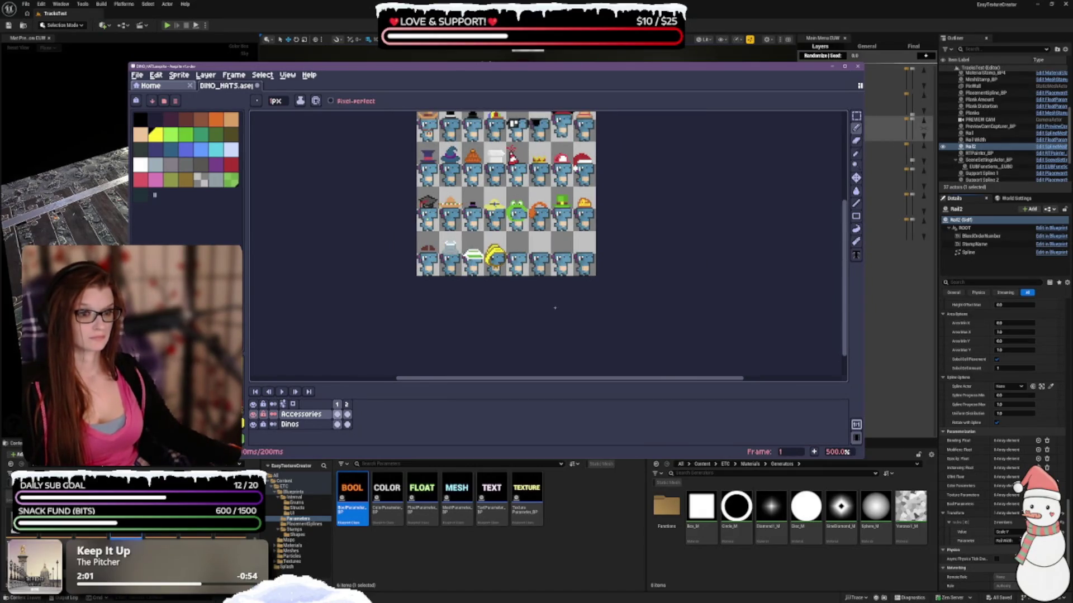
pyautogui.scroll(1, 532, 309)
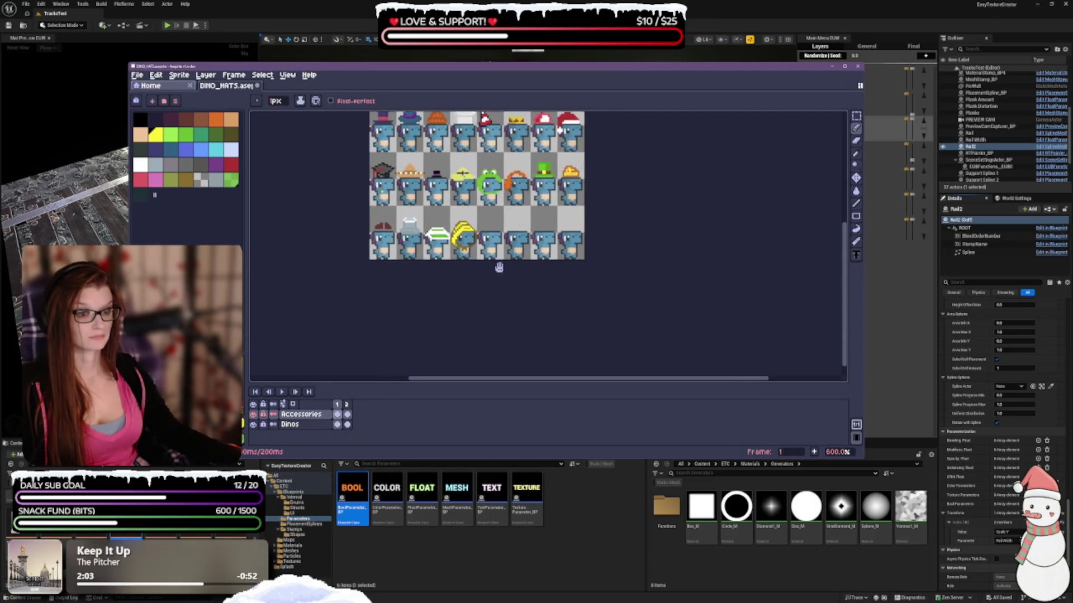
pyautogui.scroll(1, 467, 228)
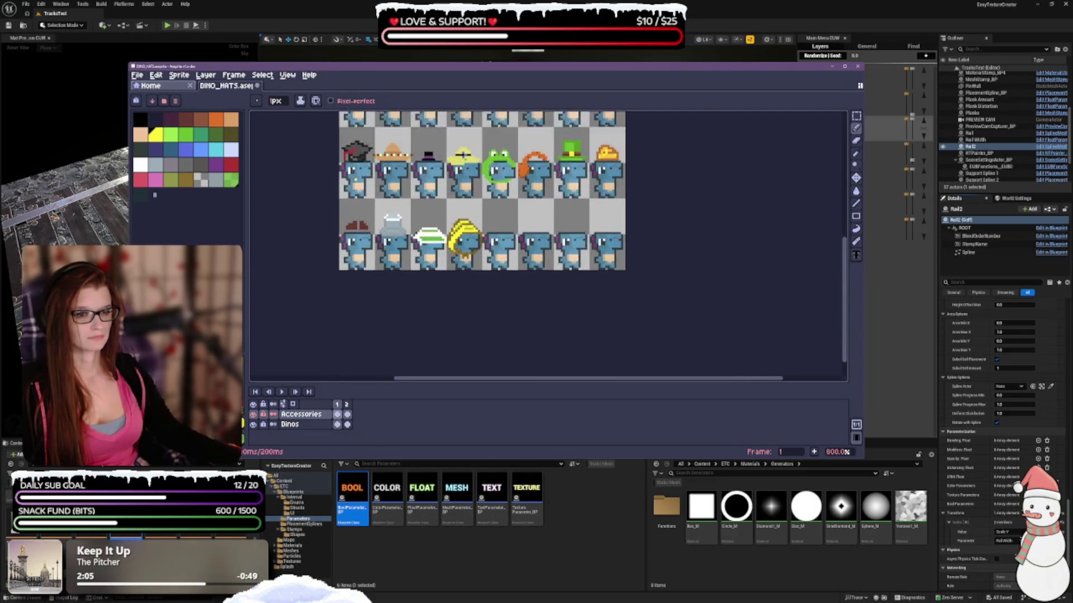
pyautogui.scroll(2, 468, 228)
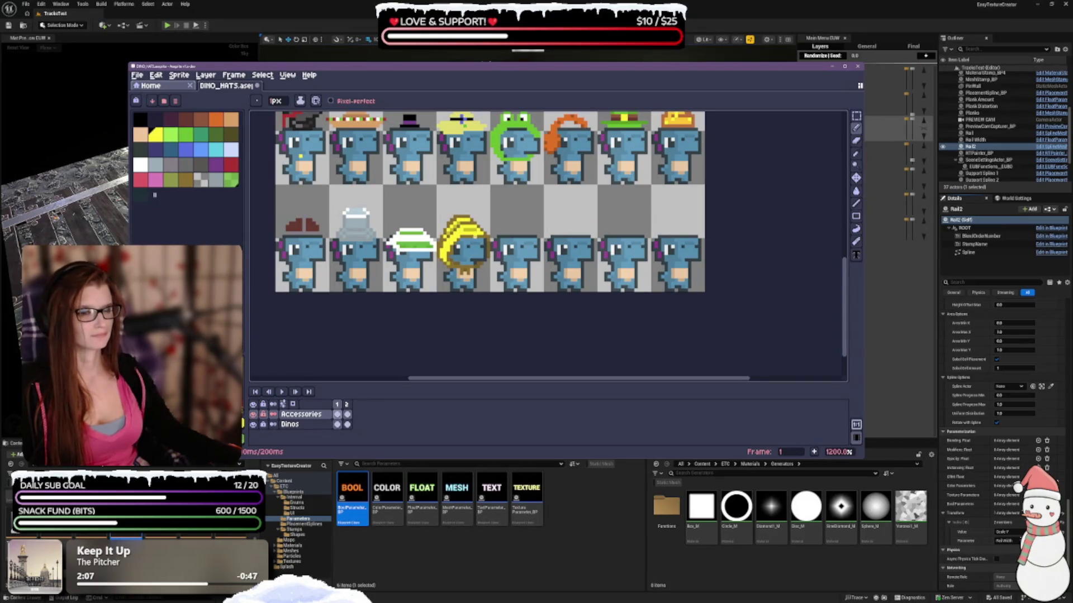
pyautogui.scroll(-2, 489, 296)
pyautogui.scroll(-2, 489, 296)
pyautogui.scroll(1, 489, 297)
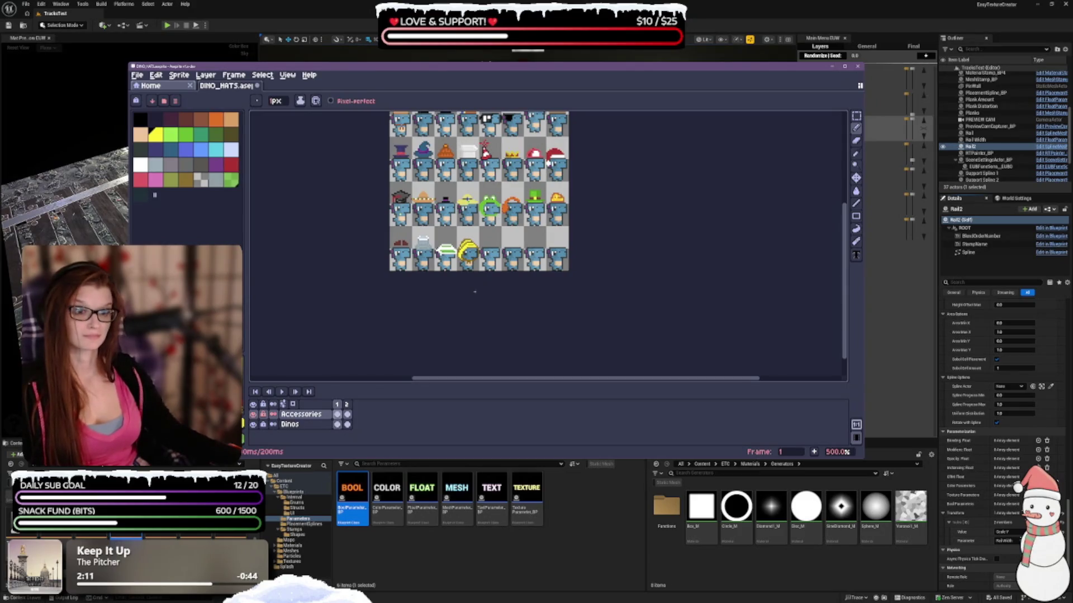
pyautogui.click(186, 179)
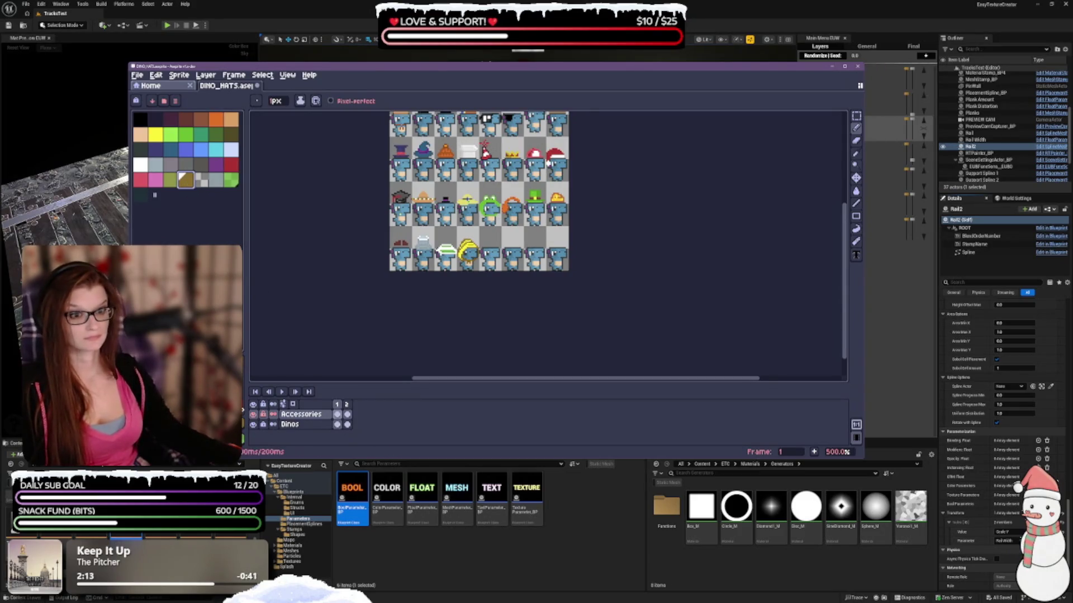
pyautogui.press('+')
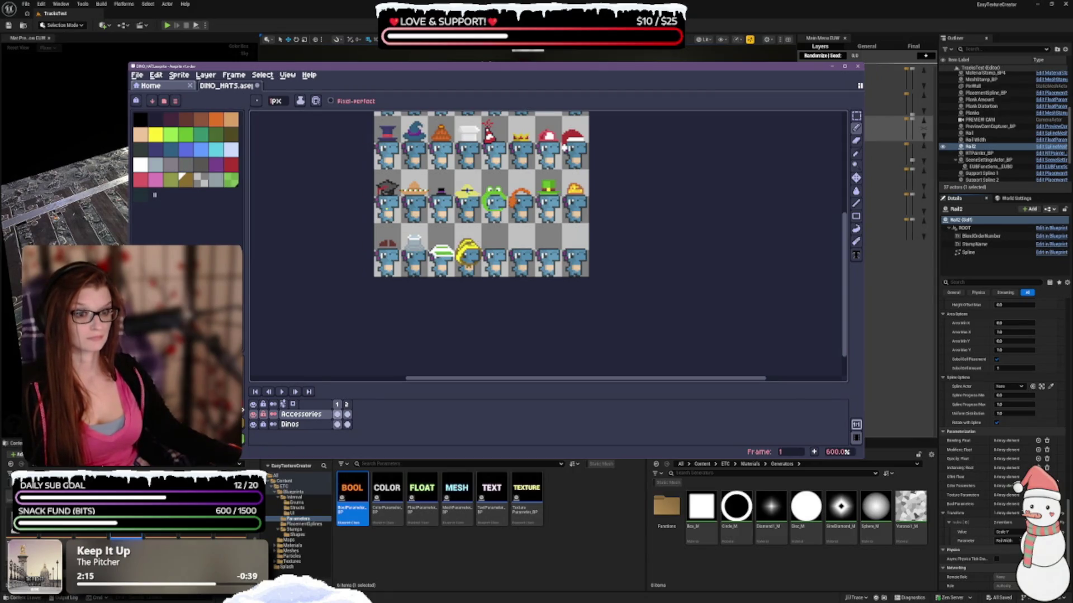
pyautogui.click(156, 135)
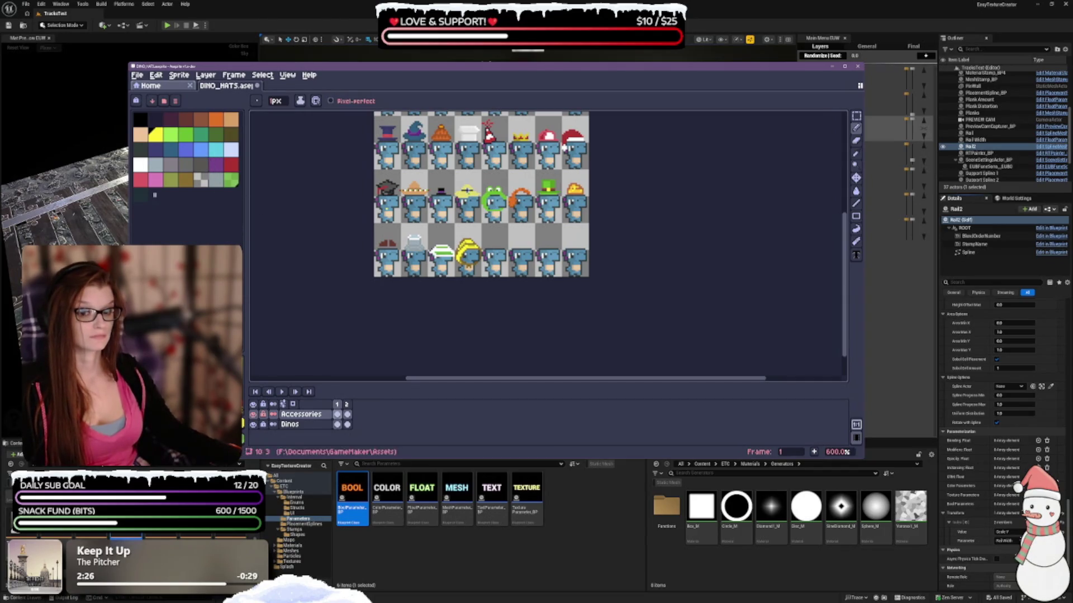
pyautogui.click(859, 153)
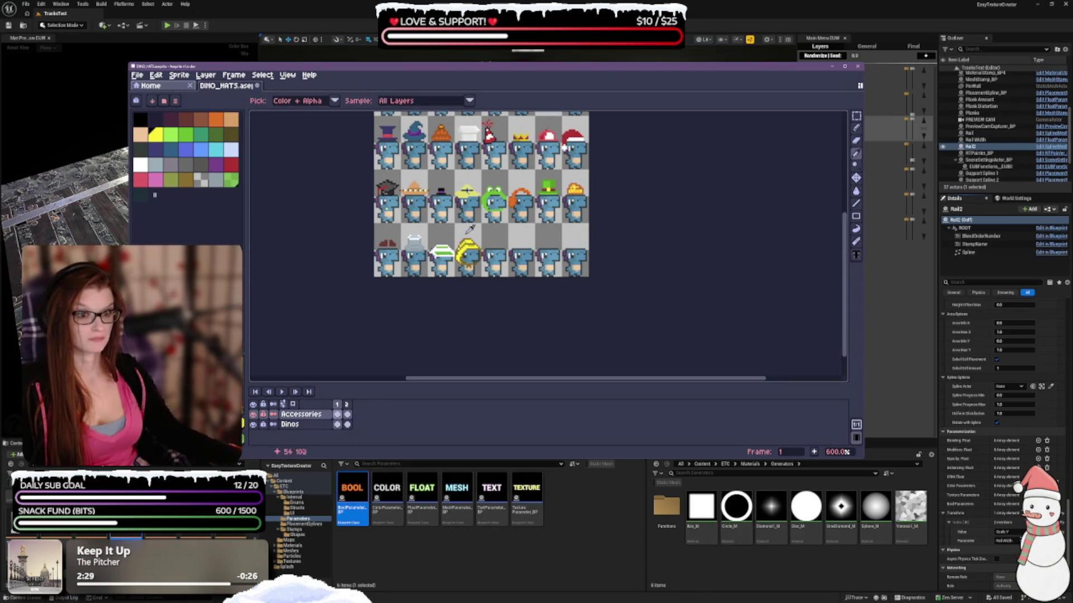
# Step: Sample the turban's yellow with the eyedropper, return to the Pencil, then pick the palette yellow
pyautogui.scroll(4, 471, 234)
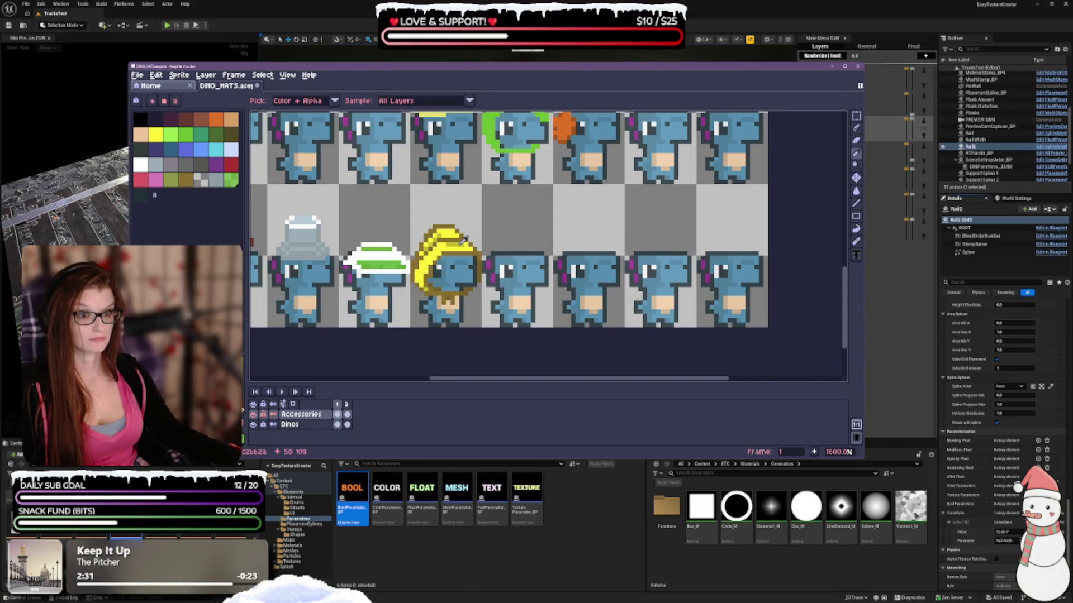
pyautogui.click(463, 241)
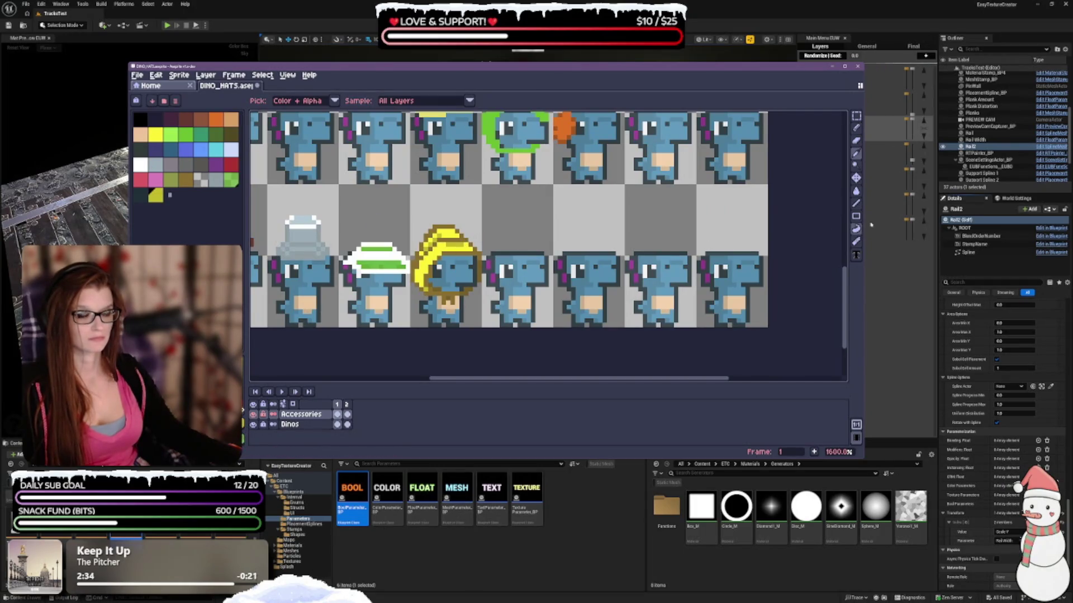
pyautogui.click(856, 128)
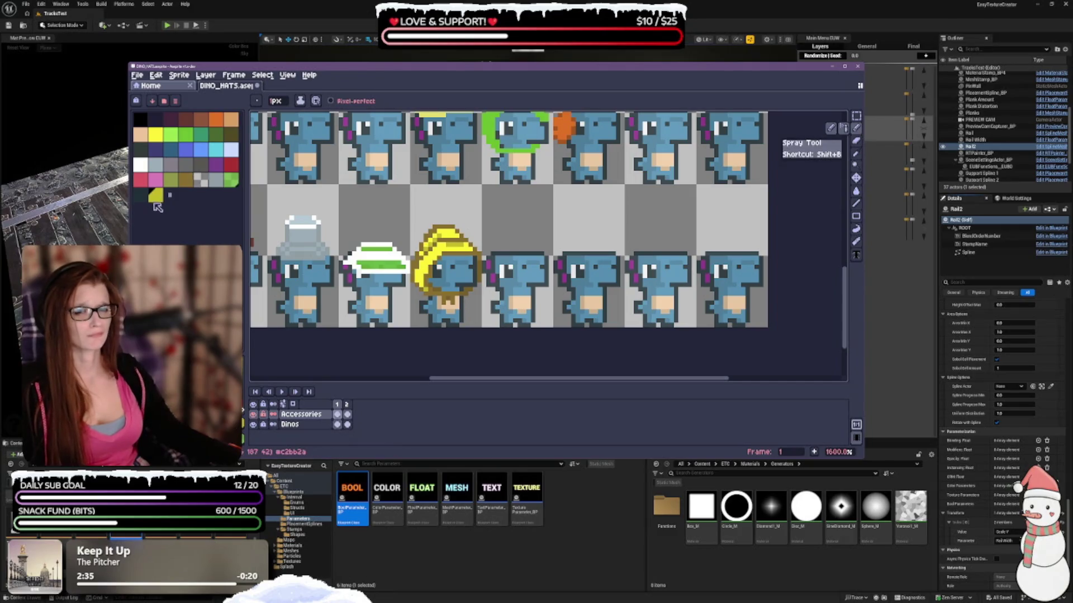
pyautogui.scroll(-1, 446, 223)
pyautogui.scroll(-2, 447, 223)
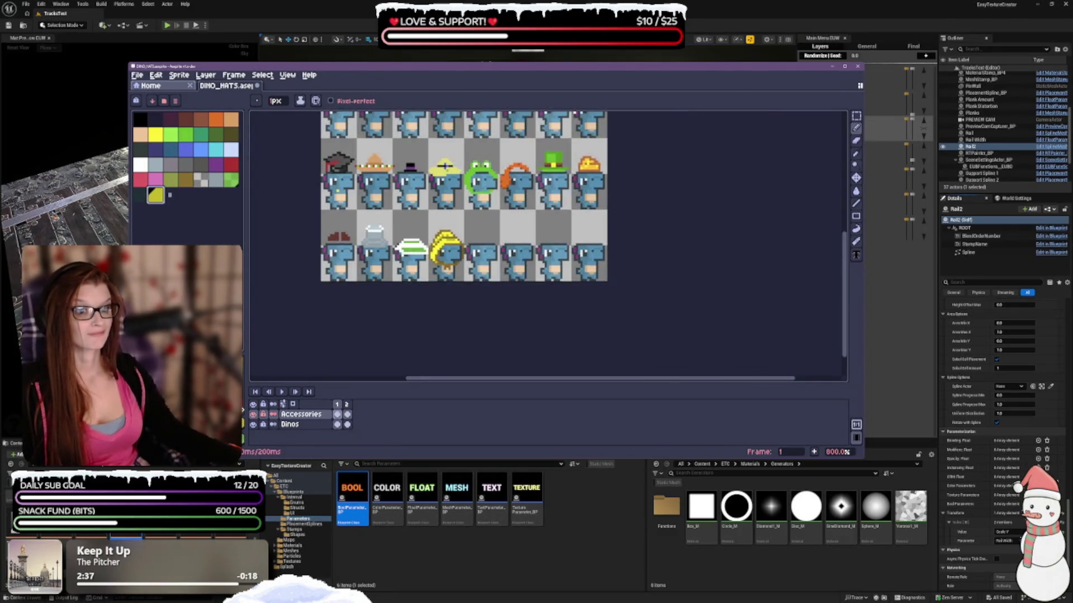
pyautogui.scroll(-1, 463, 224)
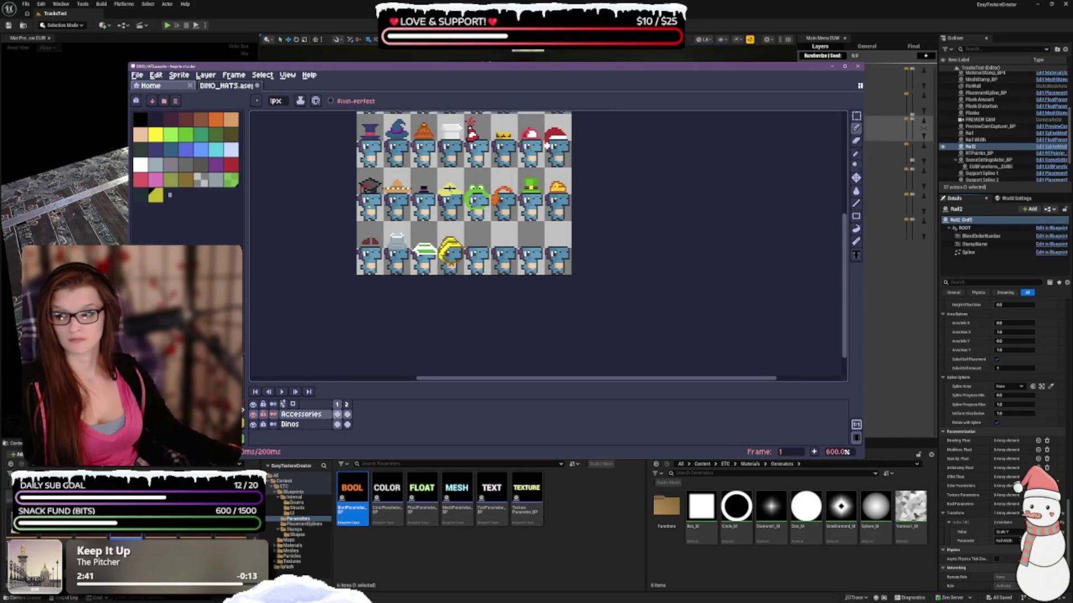
pyautogui.scroll(1, 470, 267)
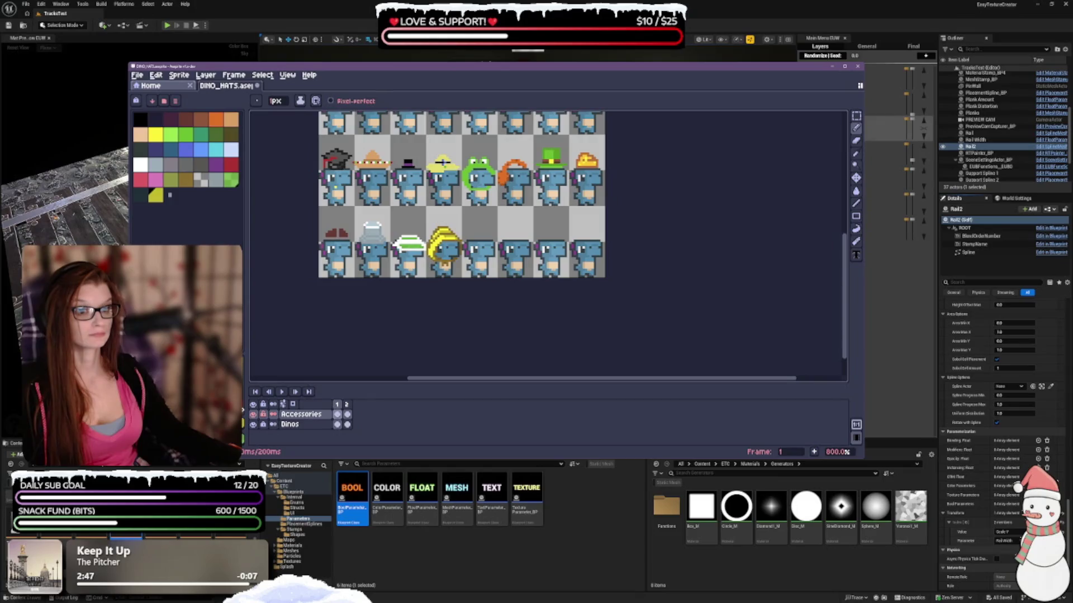
pyautogui.click(156, 135)
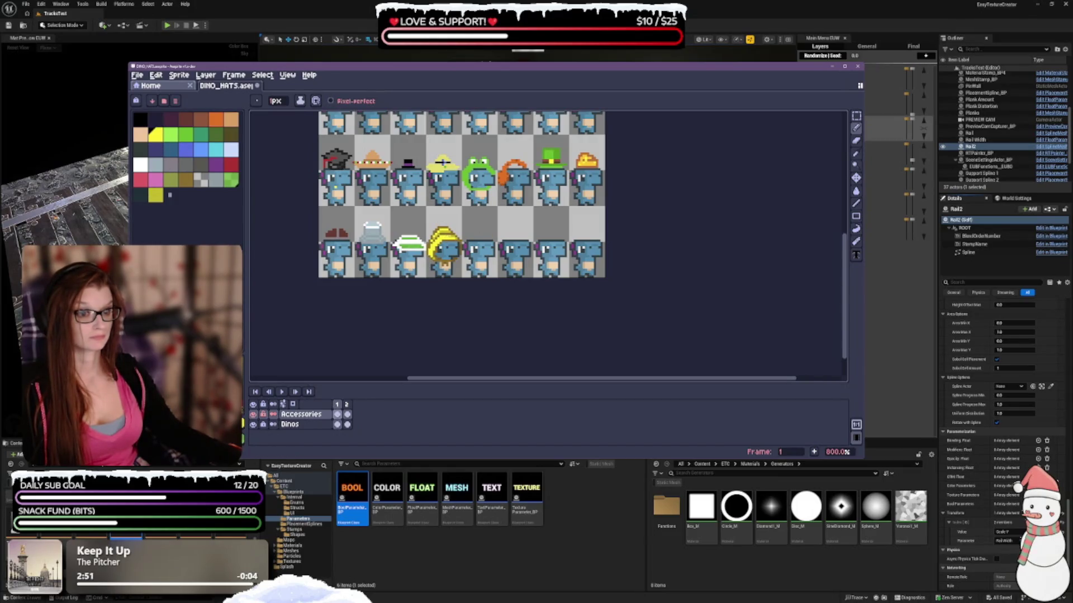
# Step: Try the alternate yellow and olive swatches, settling on the lower yellow swatch as foreground colour
pyautogui.click(156, 195)
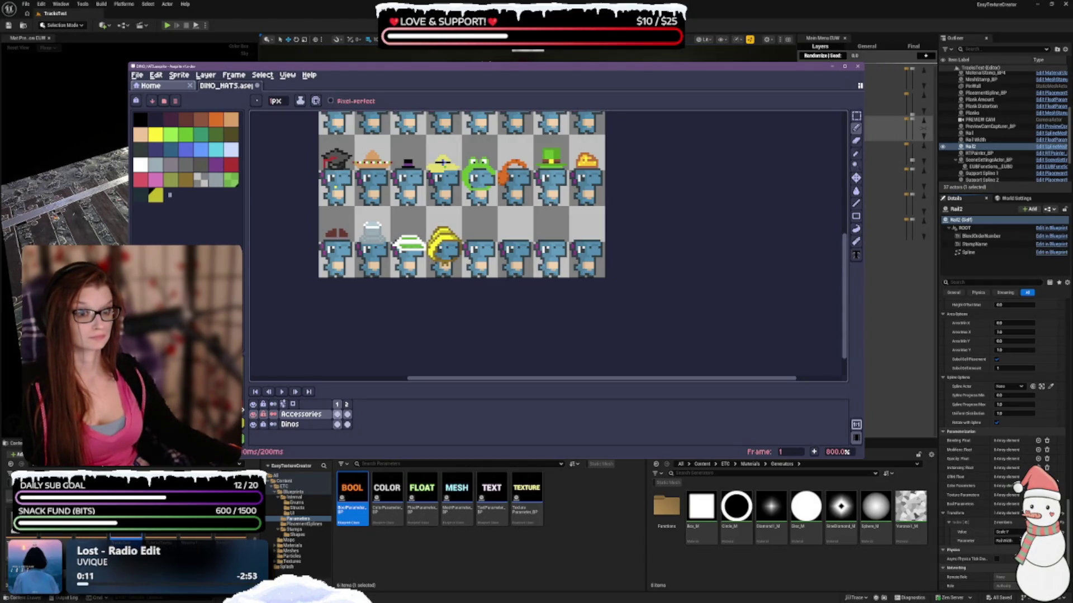
pyautogui.click(185, 180)
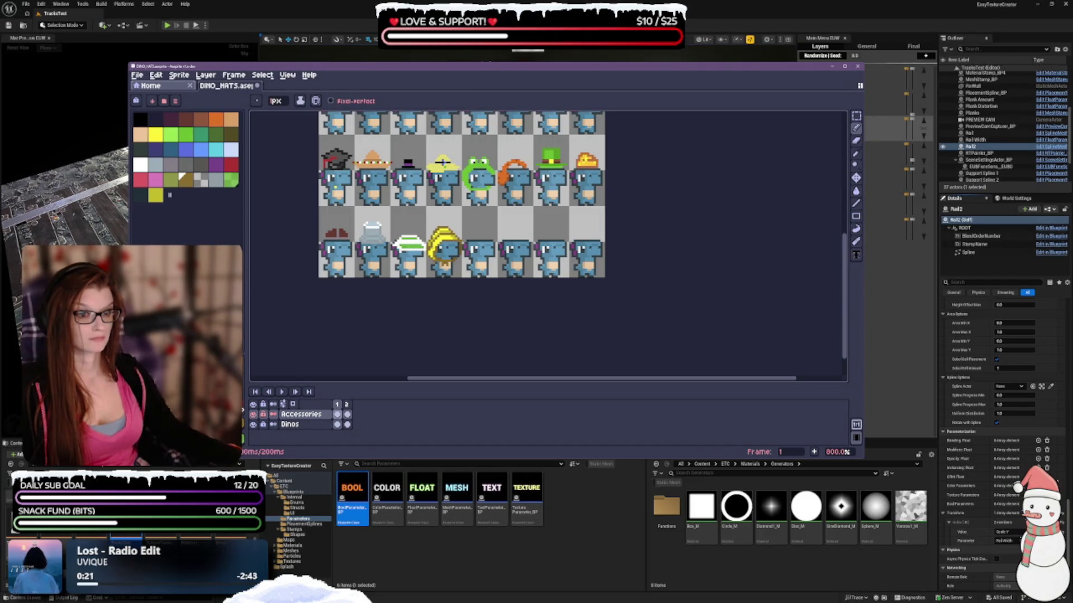
pyautogui.click(156, 134)
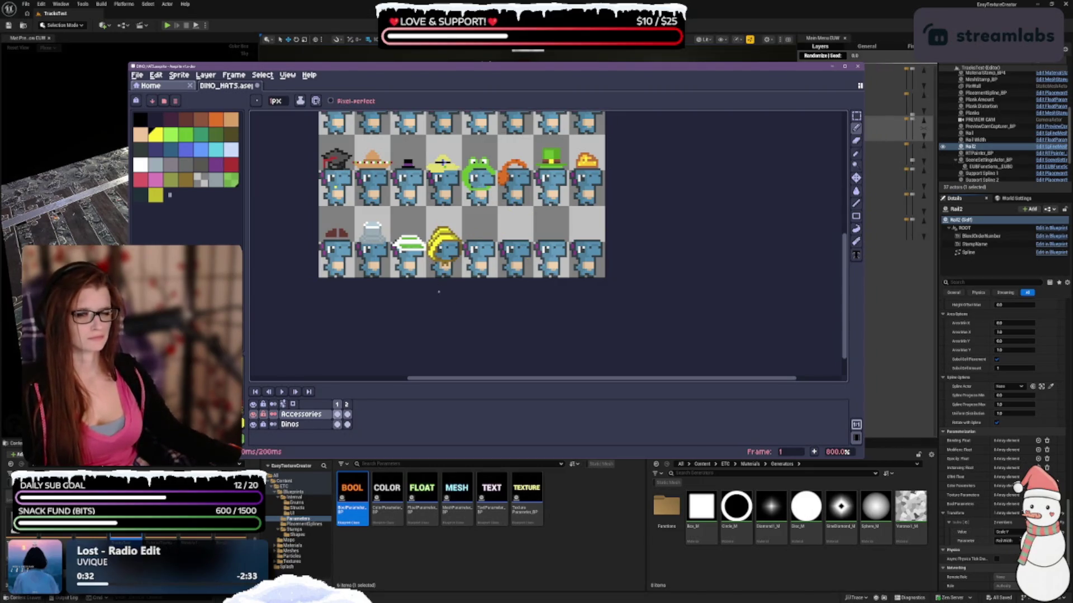
pyautogui.click(156, 194)
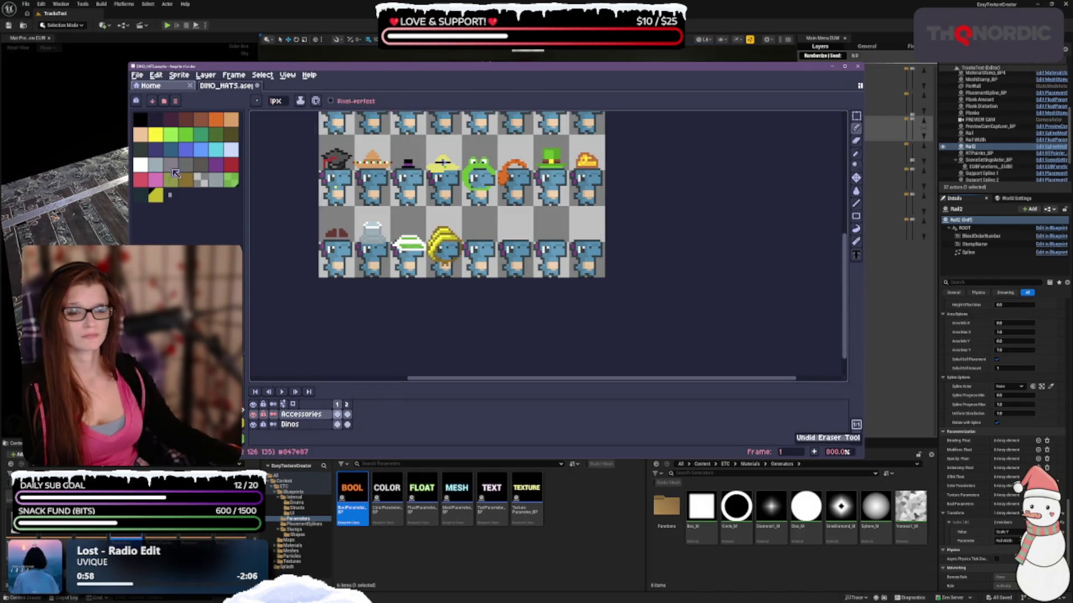
pyautogui.click(156, 134)
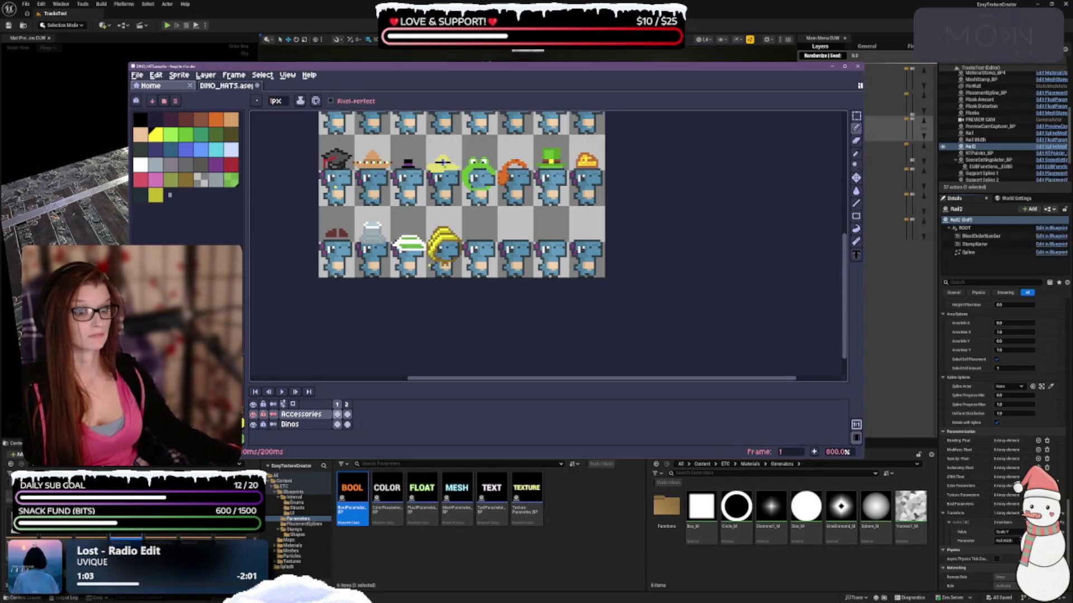
pyautogui.scroll(1, 440, 266)
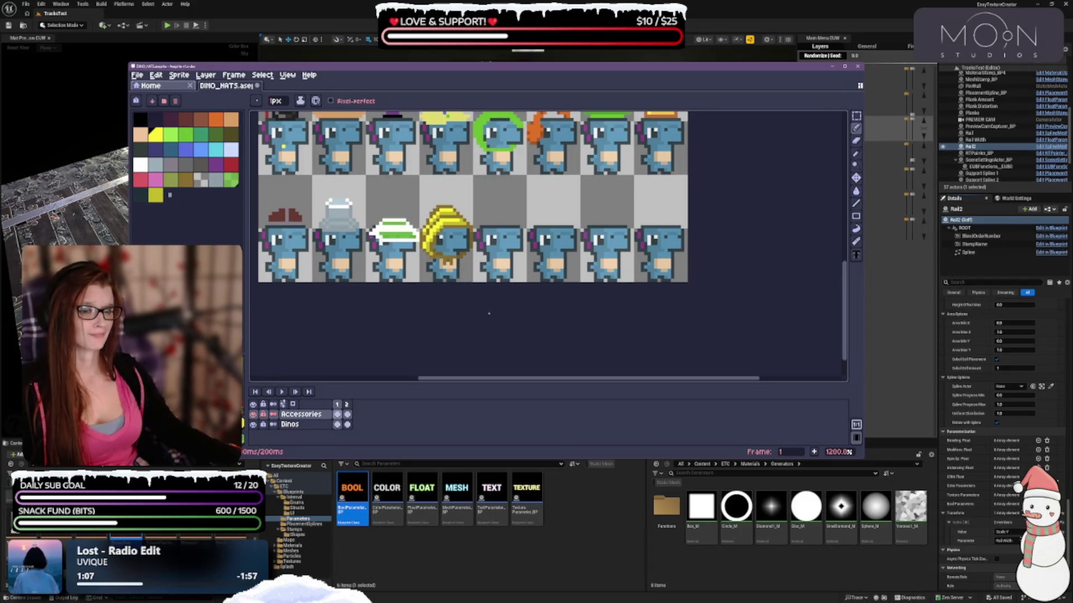
pyautogui.scroll(-2, 553, 302)
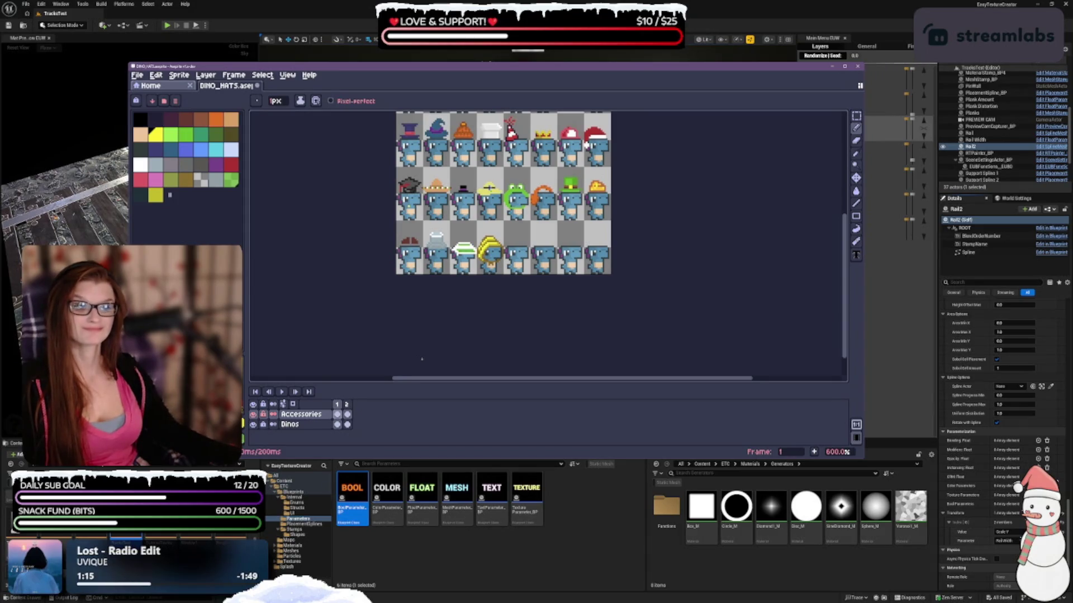
pyautogui.scroll(1, 493, 279)
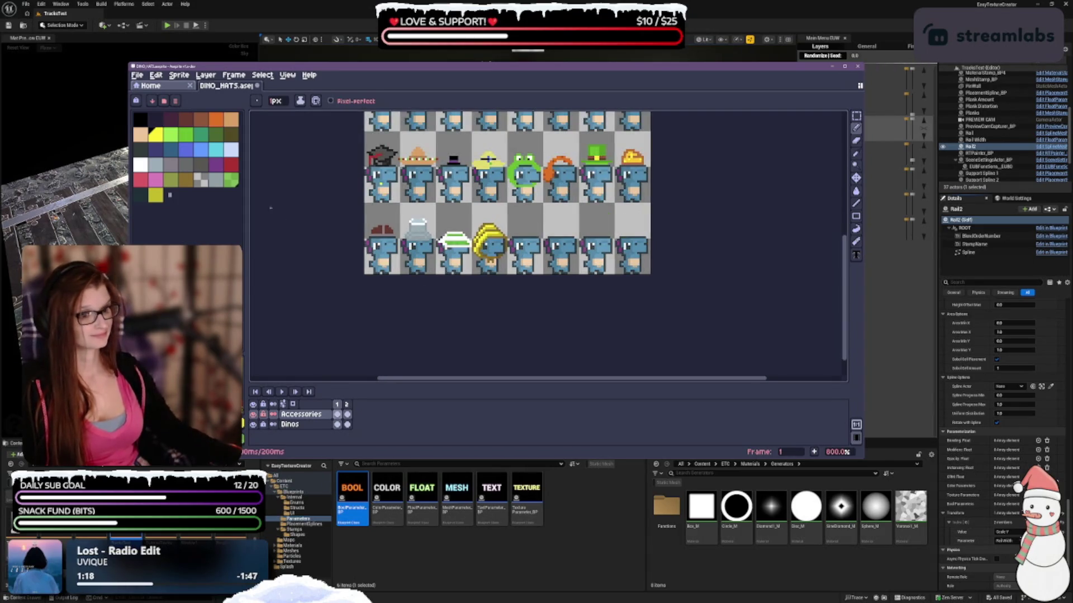
pyautogui.click(186, 179)
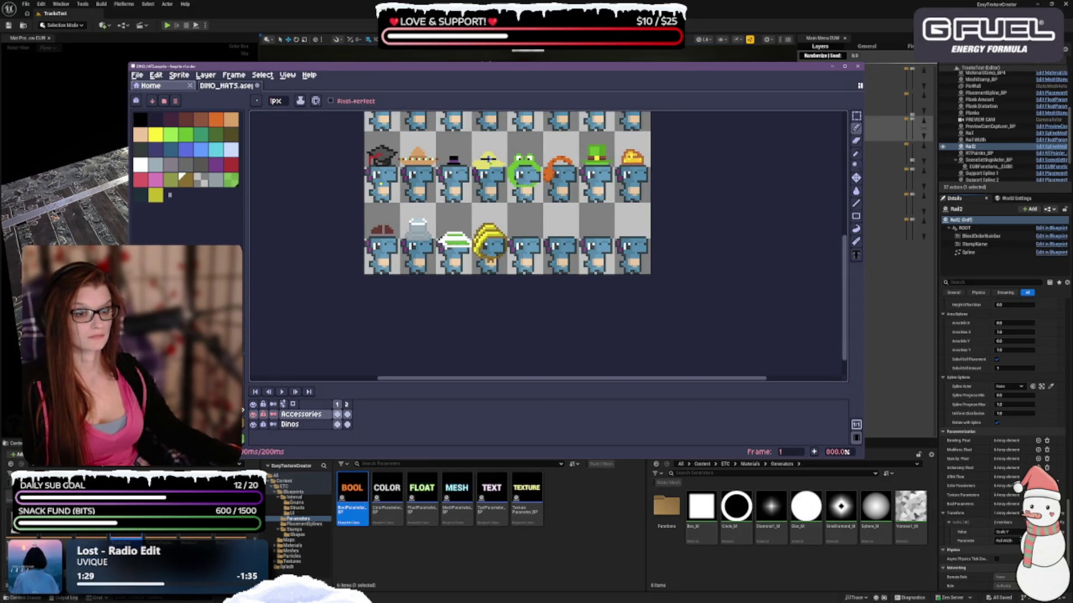
pyautogui.click(155, 135)
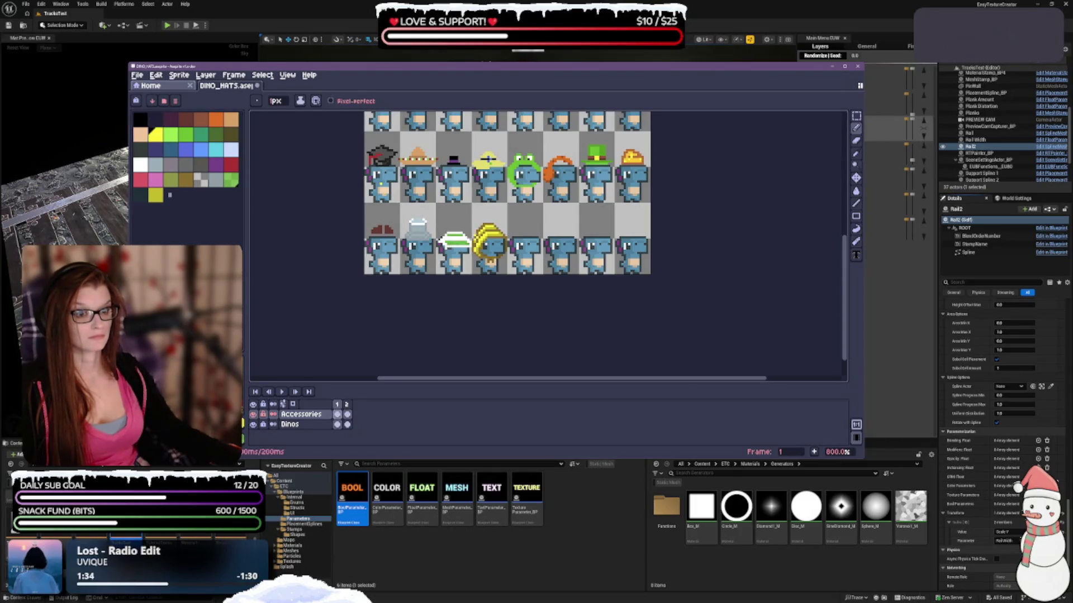
# Step: Undo the last two pencil strokes and select the lower yellow palette swatch
pyautogui.hotkey('ctrl', 'z')
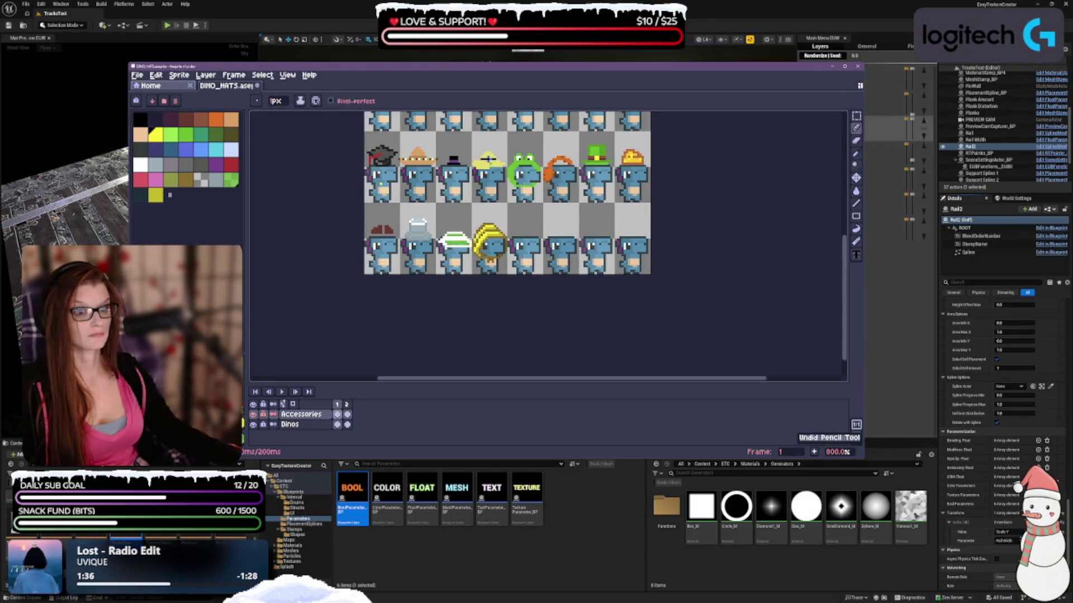
pyautogui.hotkey('ctrl', 'z')
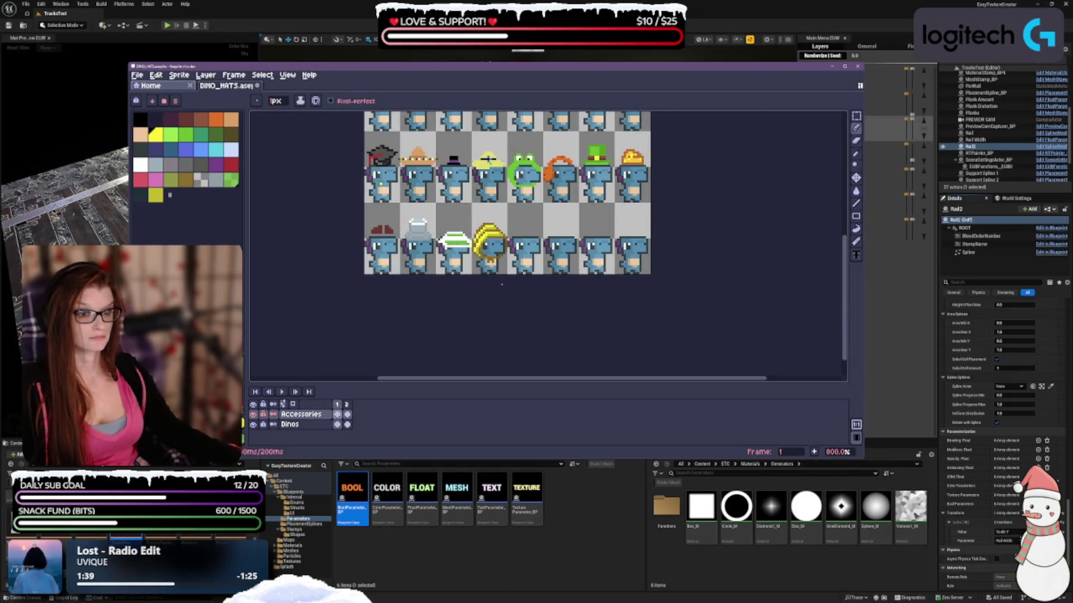
pyautogui.scroll(-1, 516, 282)
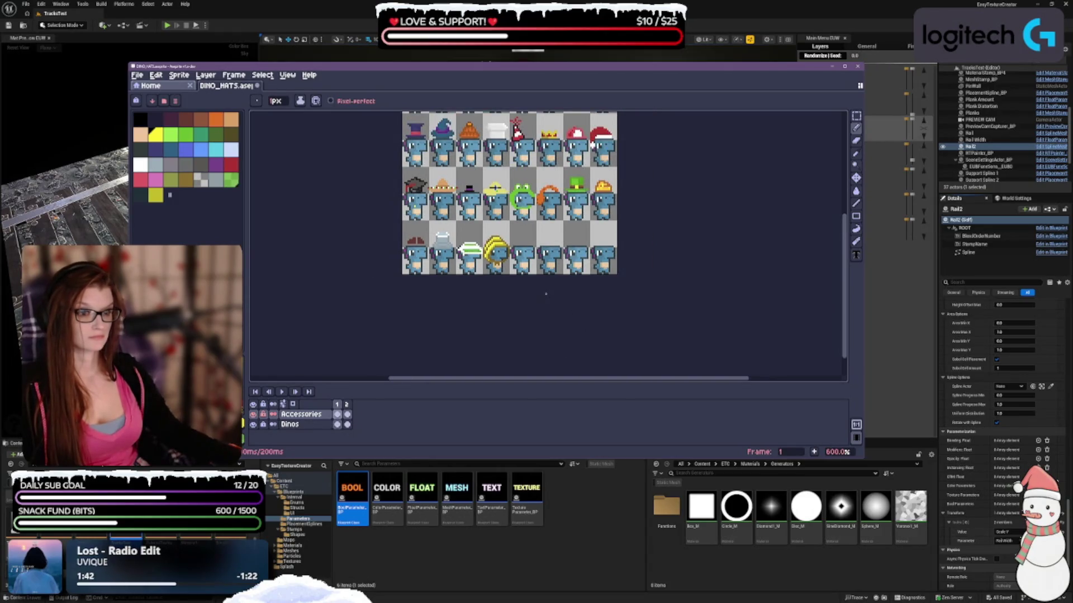
pyautogui.scroll(1, 536, 288)
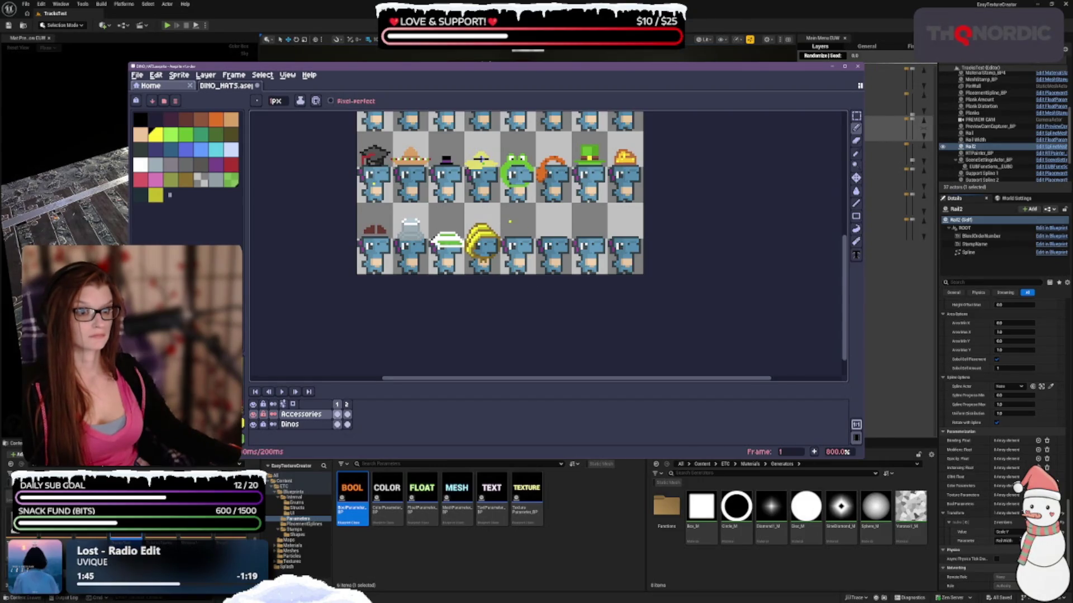
pyautogui.scroll(-1, 550, 275)
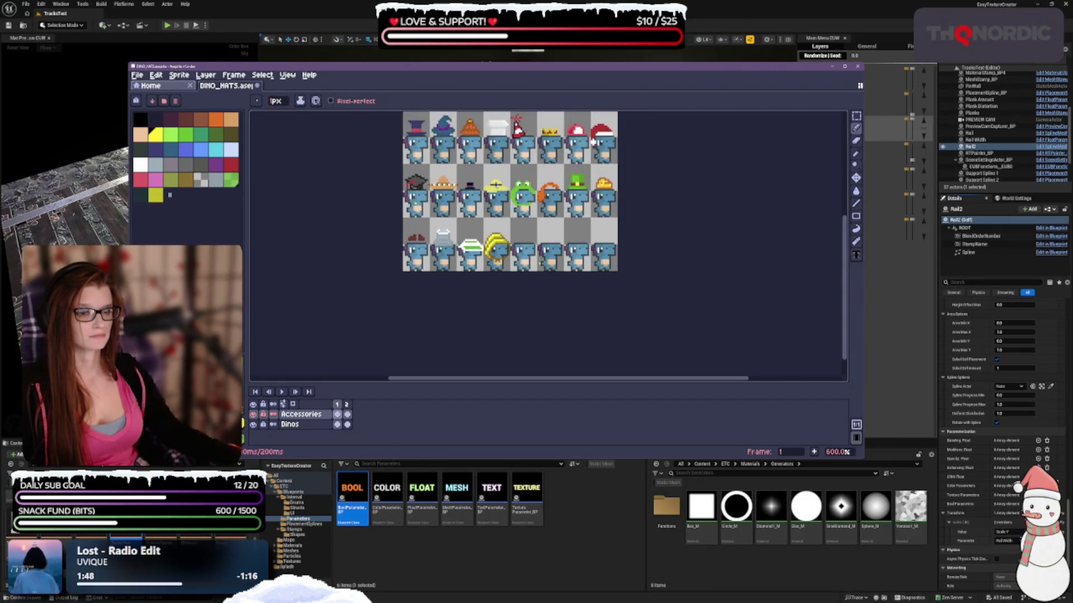
pyautogui.scroll(1, 499, 286)
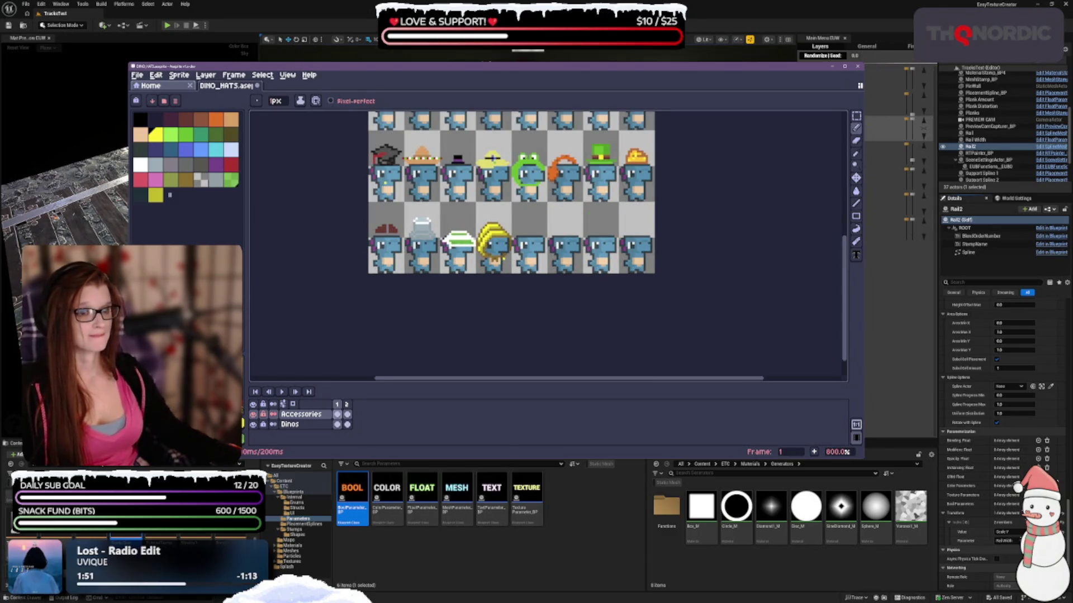
pyautogui.click(156, 195)
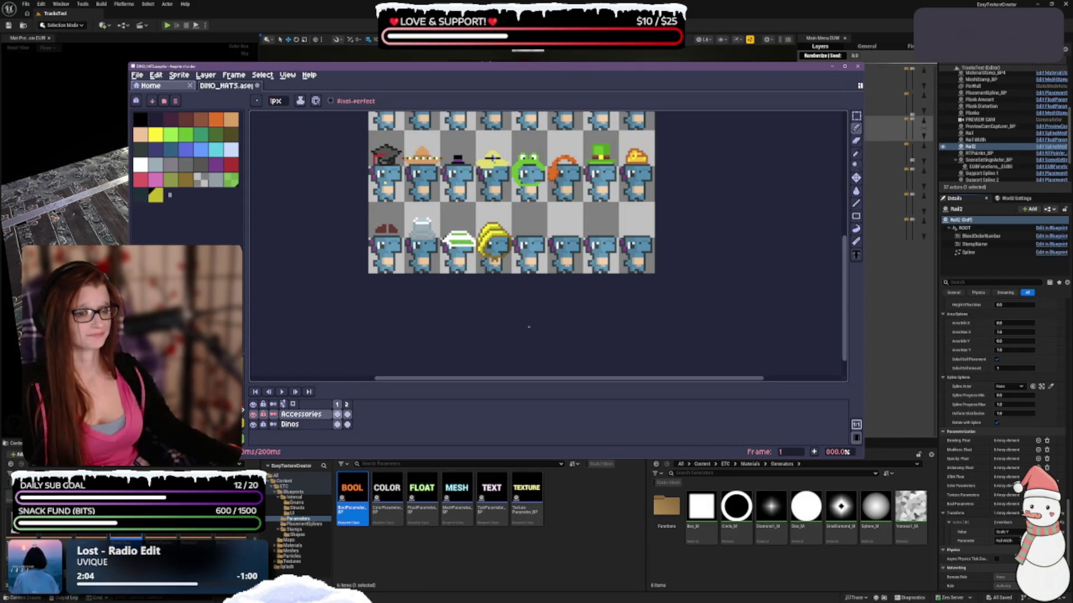
# Step: Add a light-yellow colour after the existing yellow in the palette, toggling it off and back on
pyautogui.click(159, 136)
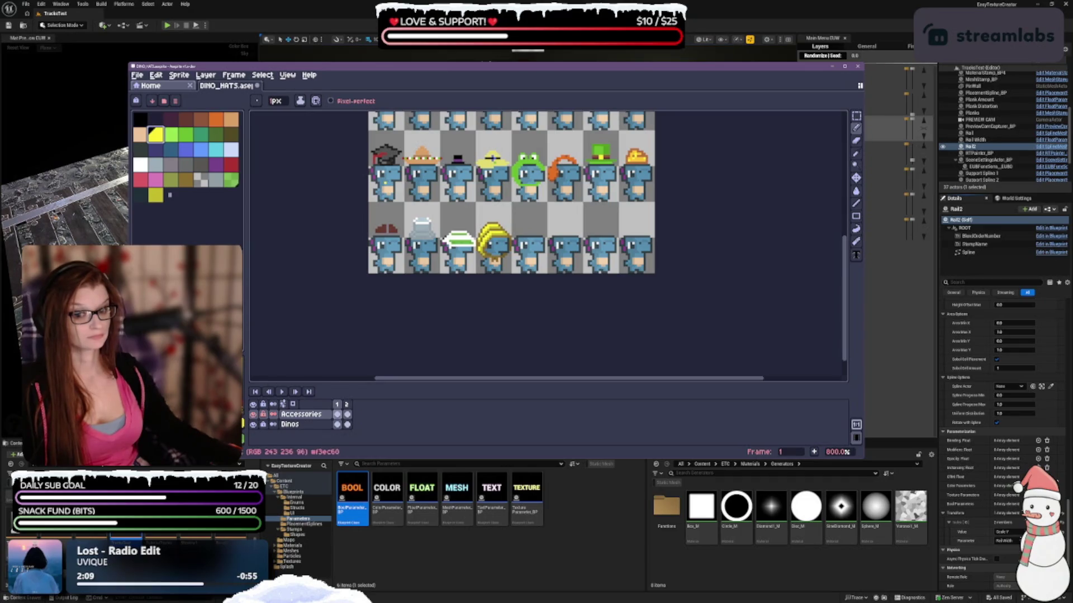
pyautogui.click(171, 195)
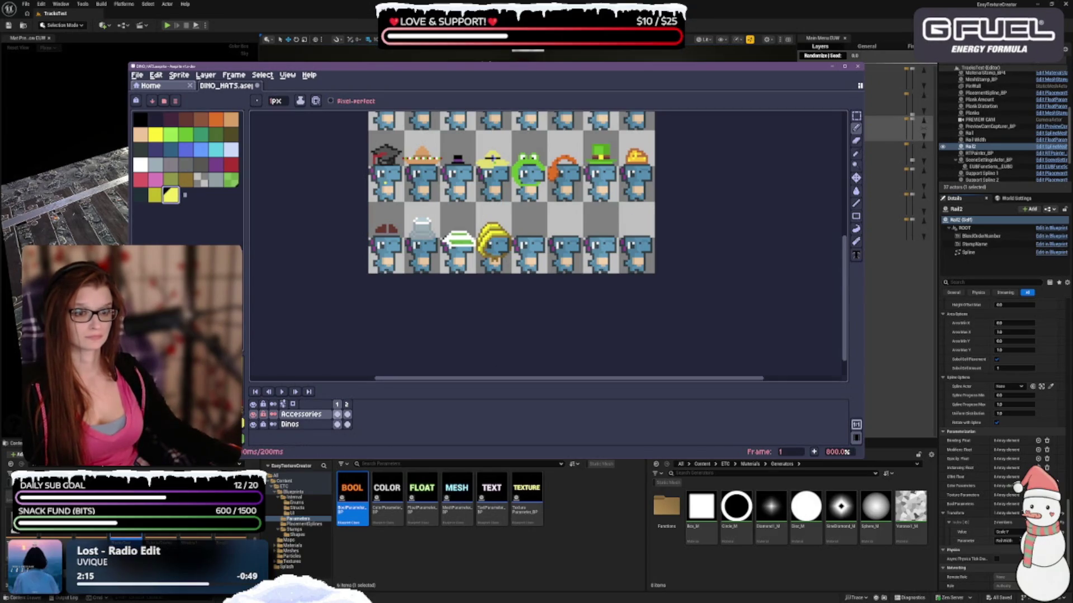
pyautogui.scroll(3, 509, 235)
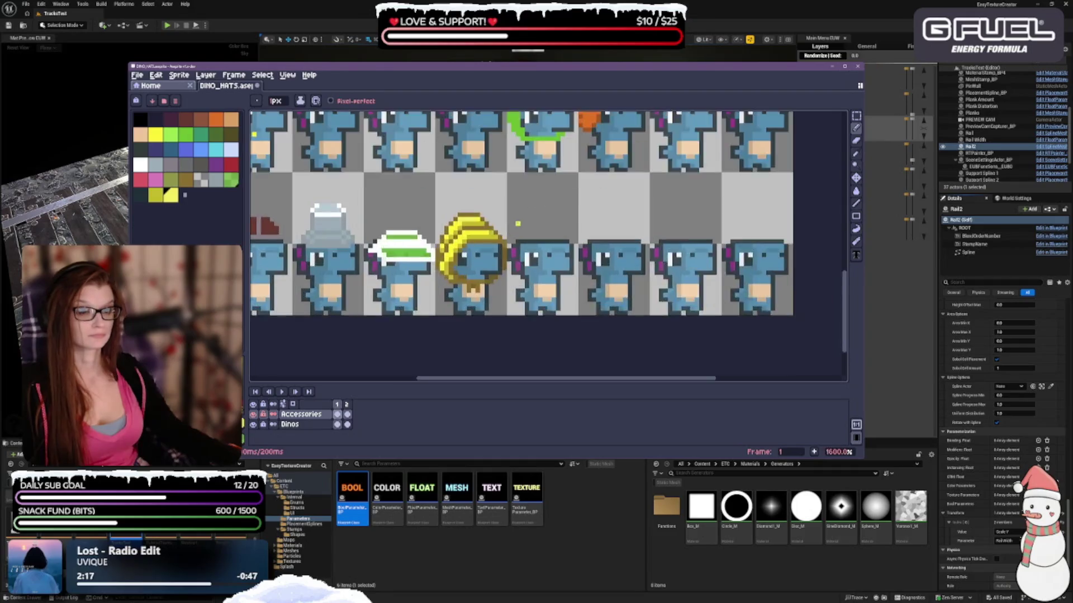
pyautogui.scroll(2, 509, 235)
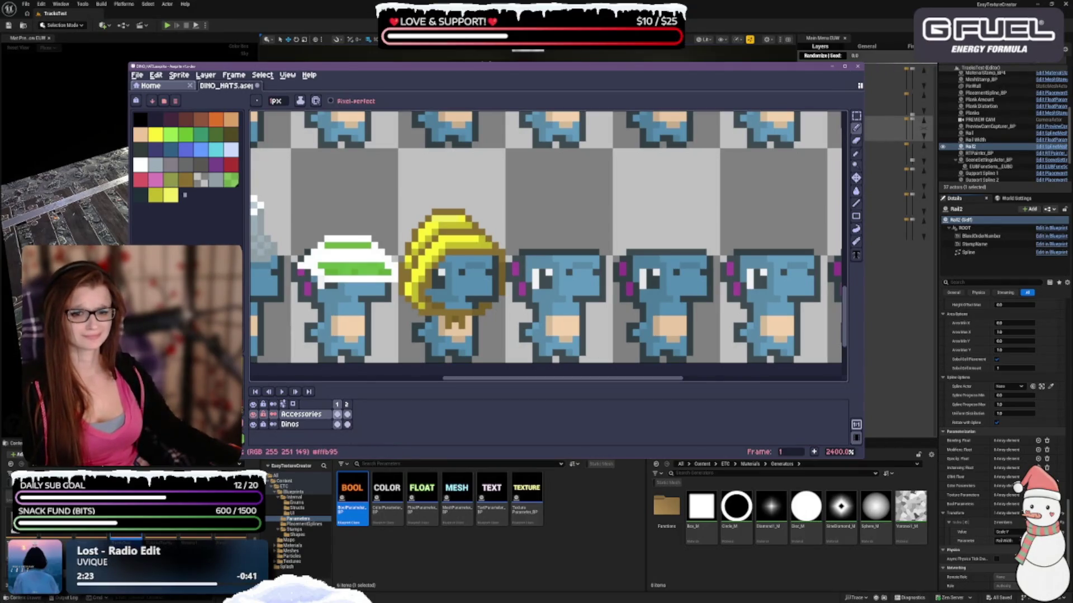
pyautogui.press('Delete')
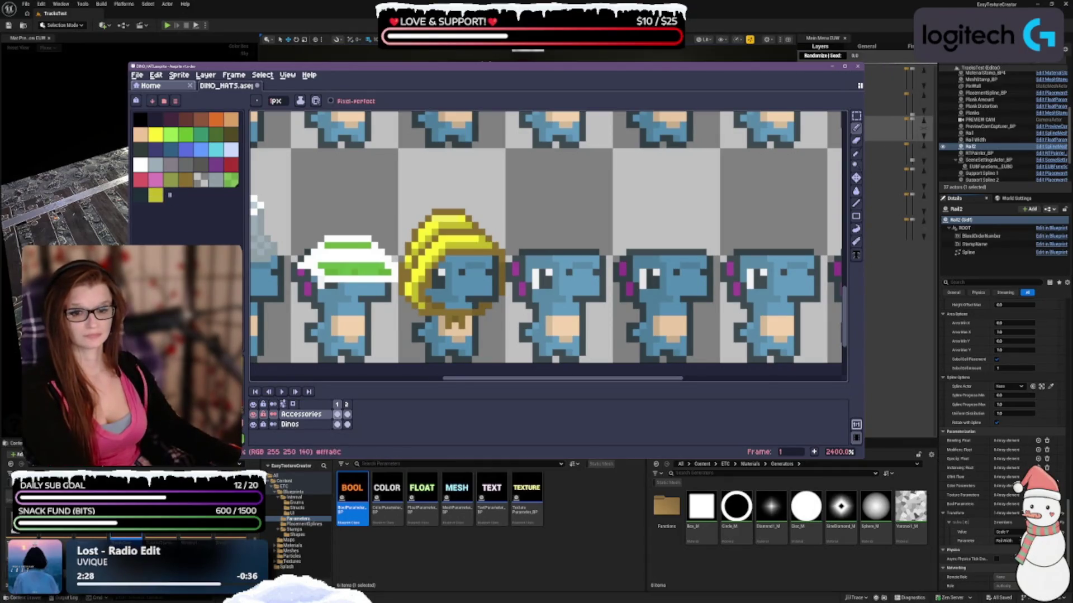
pyautogui.hotkey('ctrl', 'z')
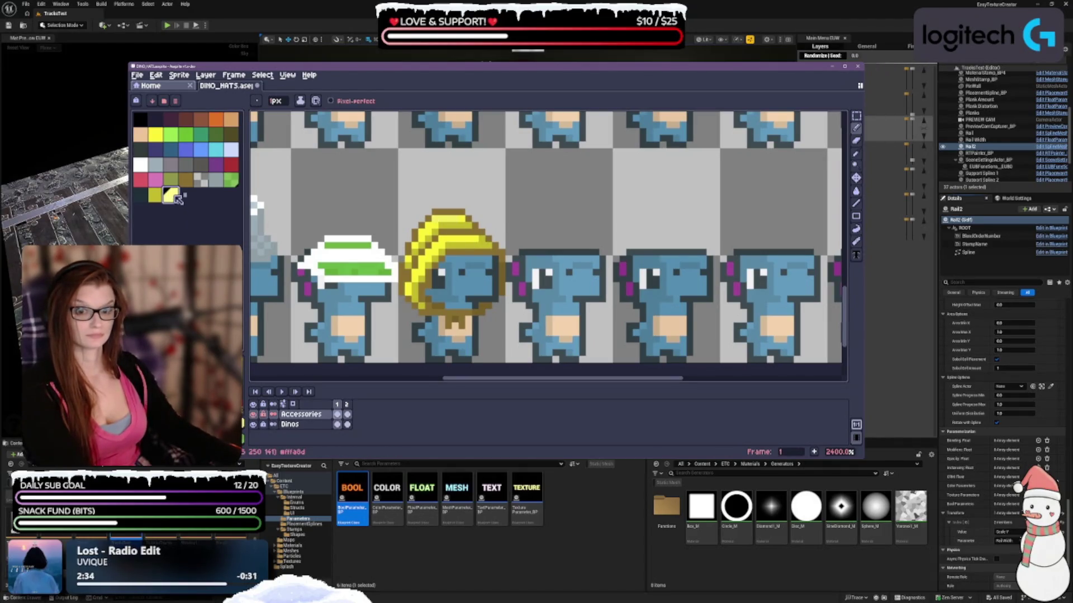
pyautogui.press('Delete')
pyautogui.hotkey('ctrl', 'z')
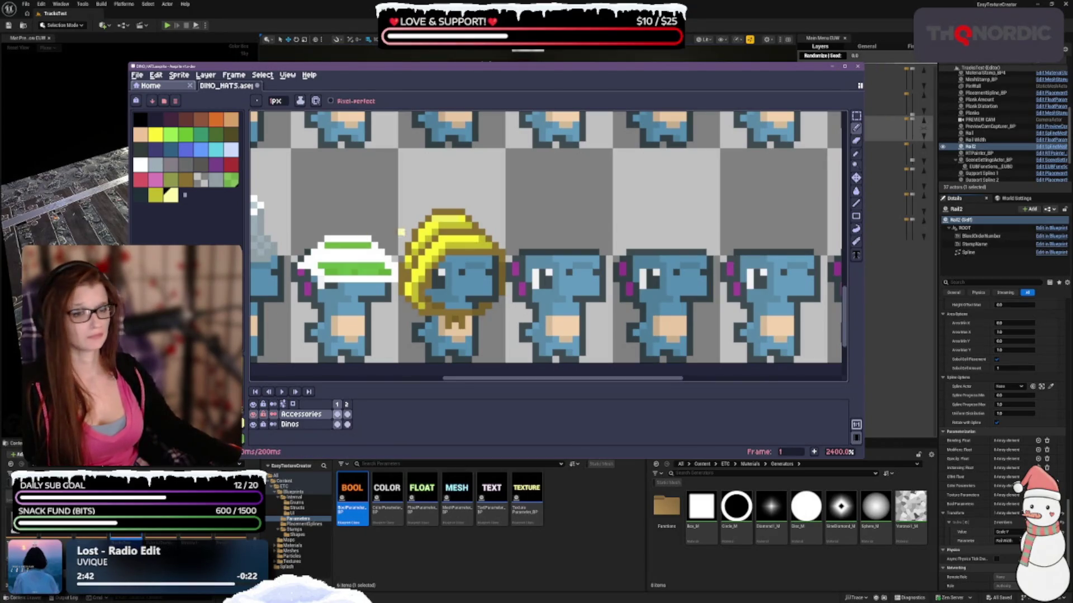
pyautogui.scroll(-3, 255, 206)
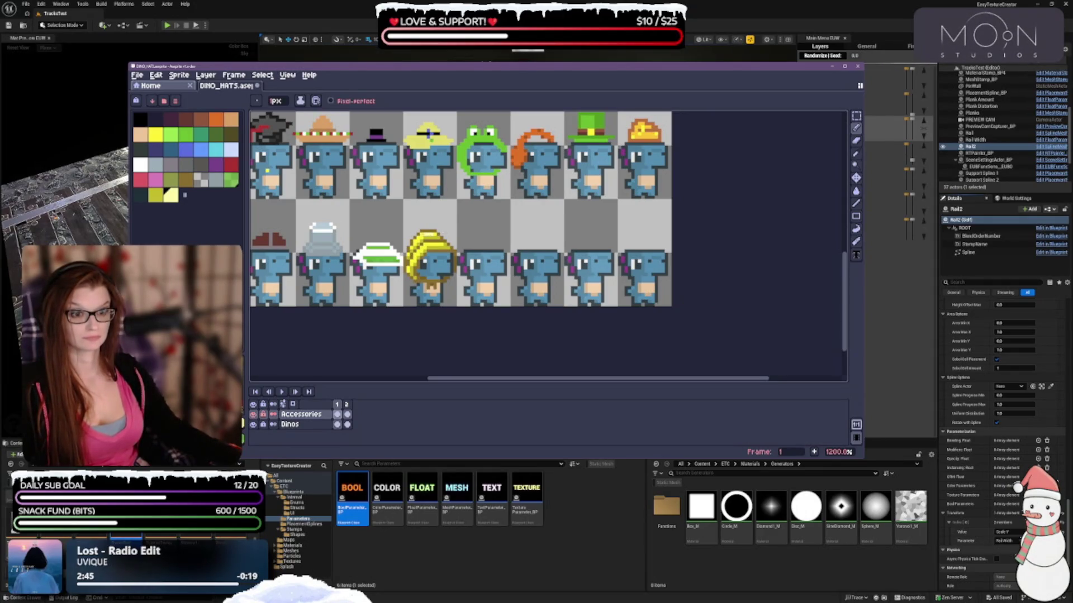
pyautogui.scroll(-2, 571, 118)
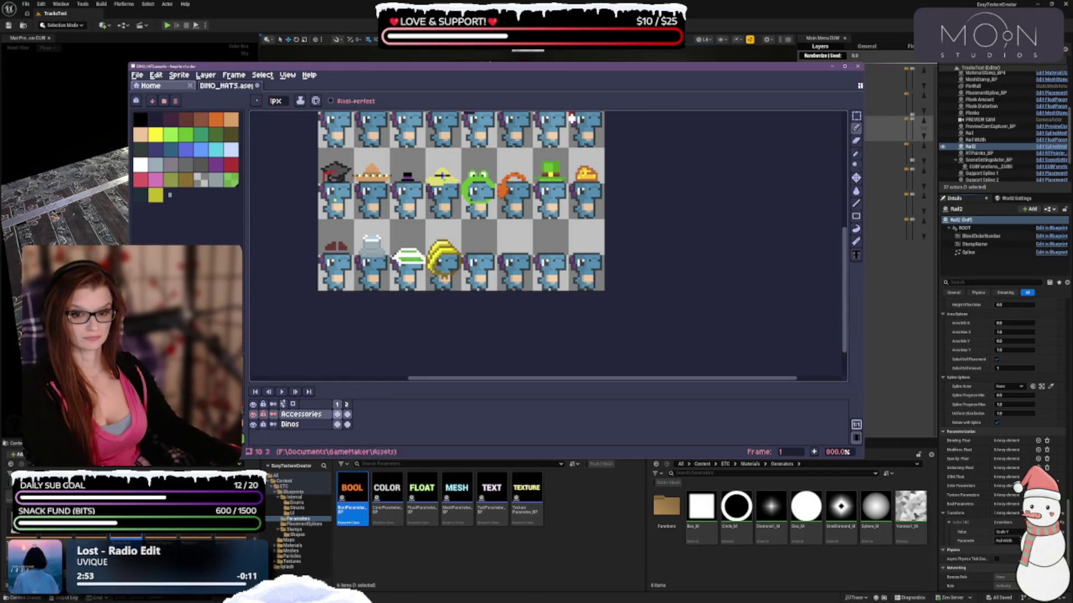
pyautogui.click(171, 195)
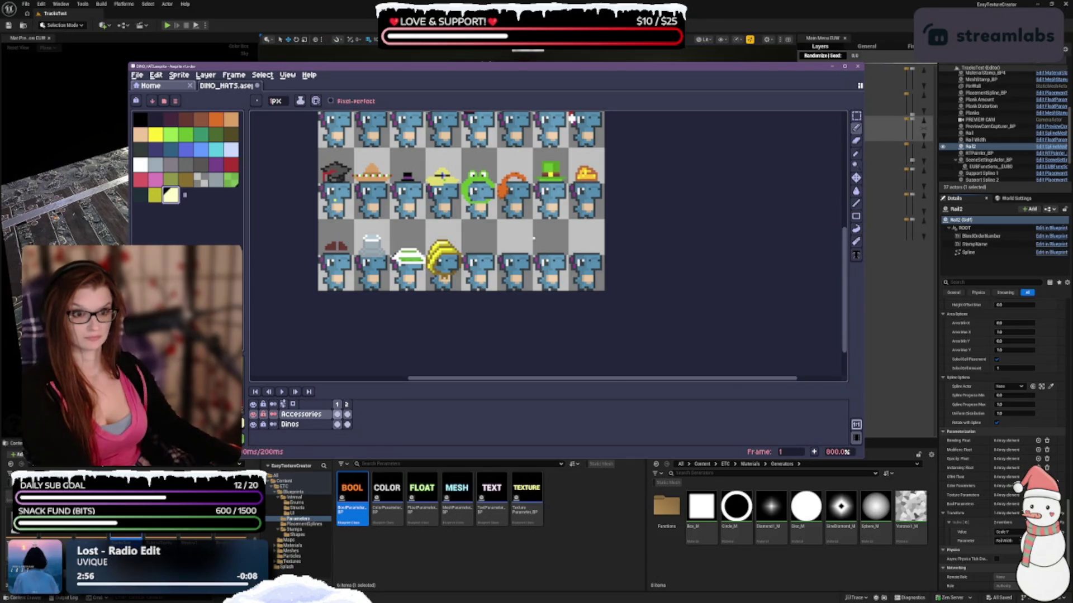
pyautogui.scroll(3, 449, 223)
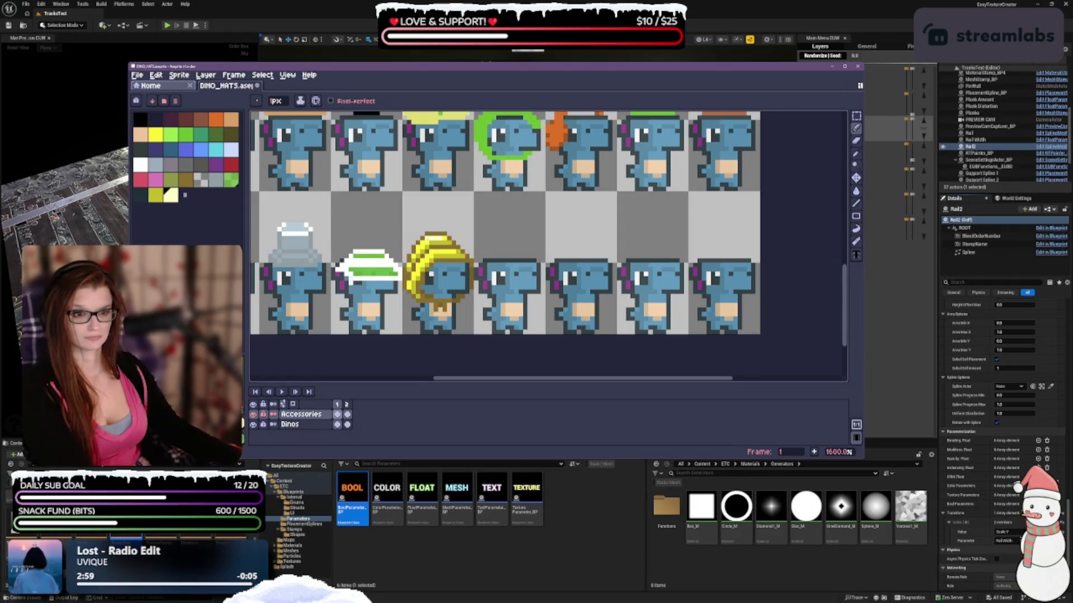
pyautogui.scroll(-3, 480, 240)
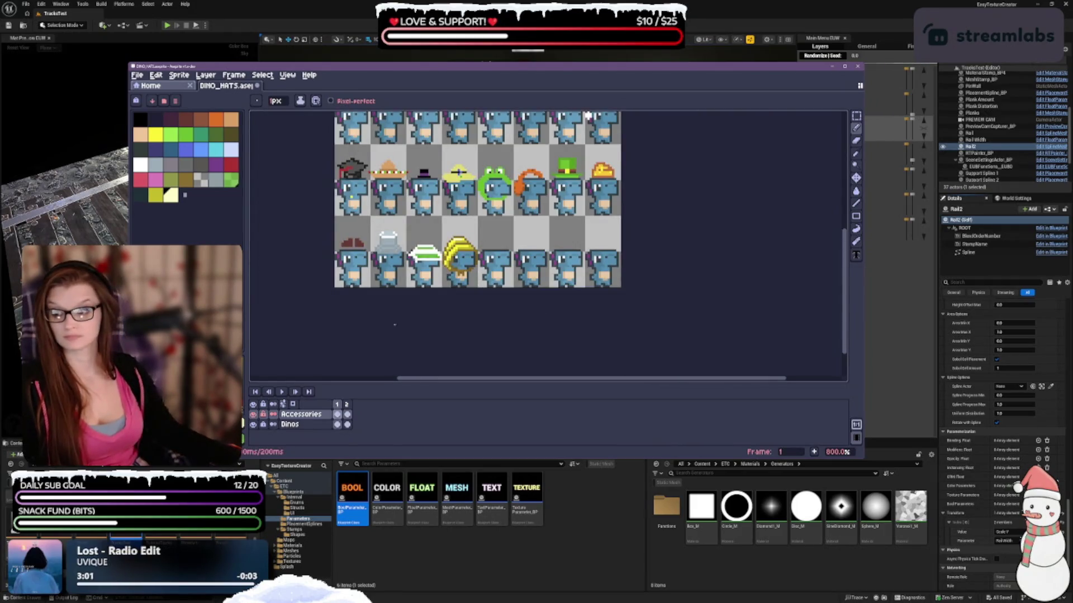
pyautogui.scroll(3, 453, 239)
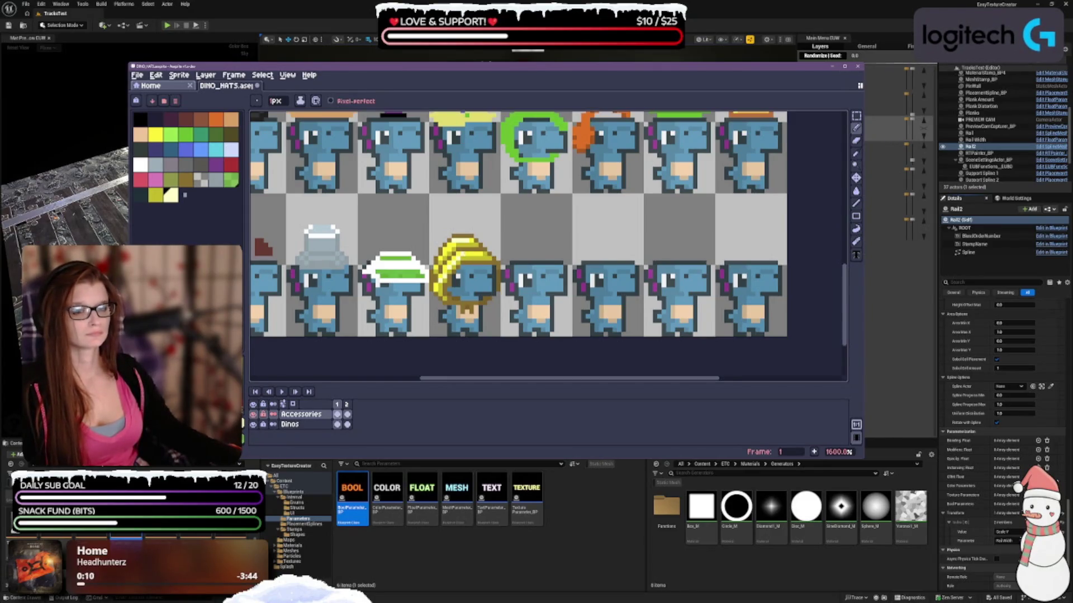
pyautogui.scroll(-3, 503, 277)
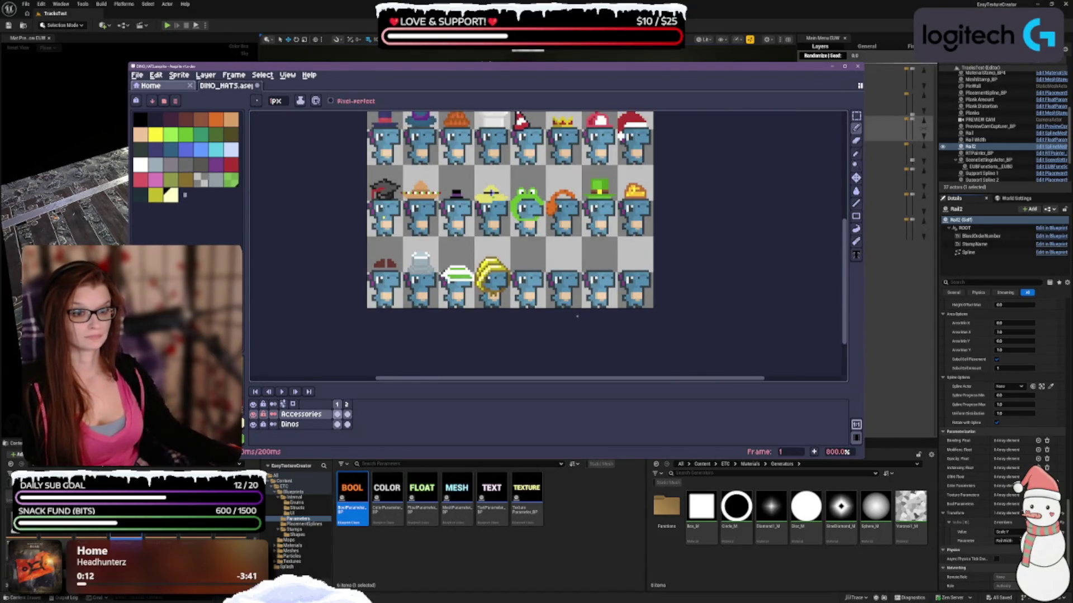
pyautogui.scroll(-2, 555, 205)
pyautogui.scroll(1, 555, 242)
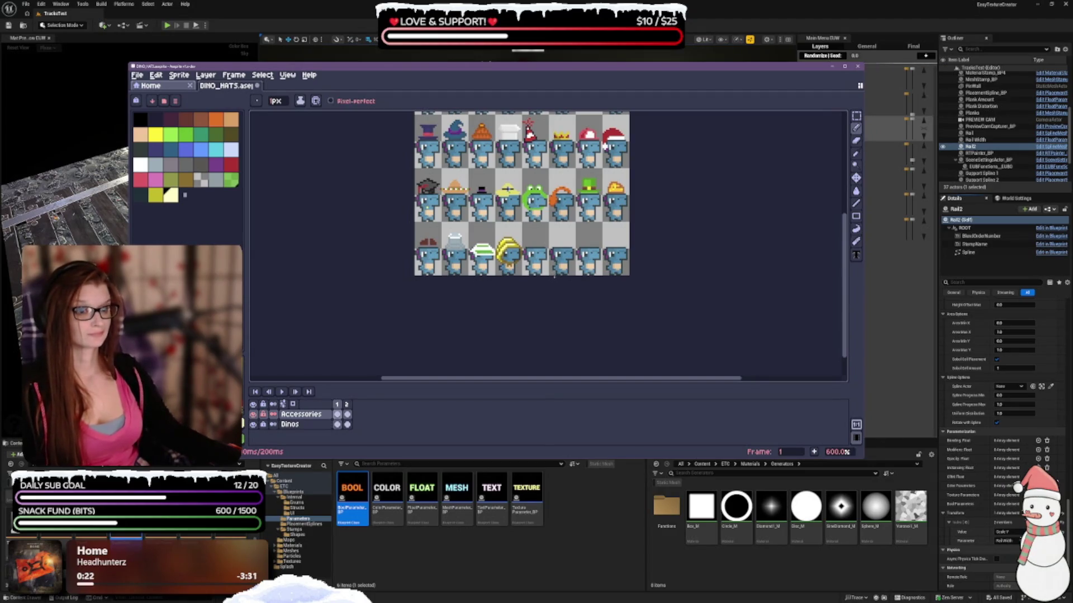
pyautogui.scroll(1, 555, 276)
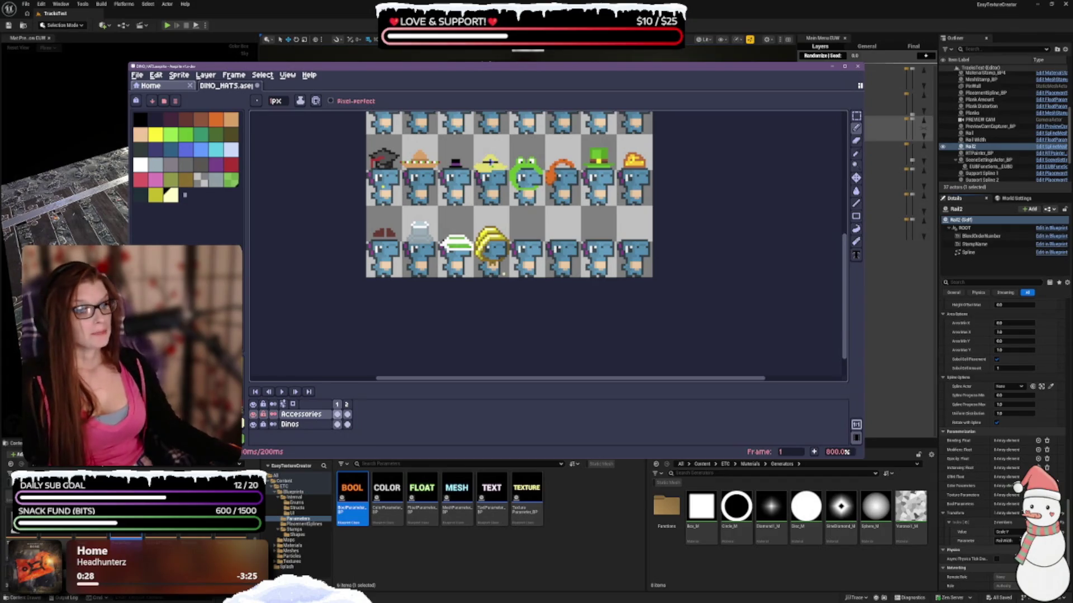
pyautogui.scroll(2, 502, 274)
pyautogui.scroll(3, 502, 274)
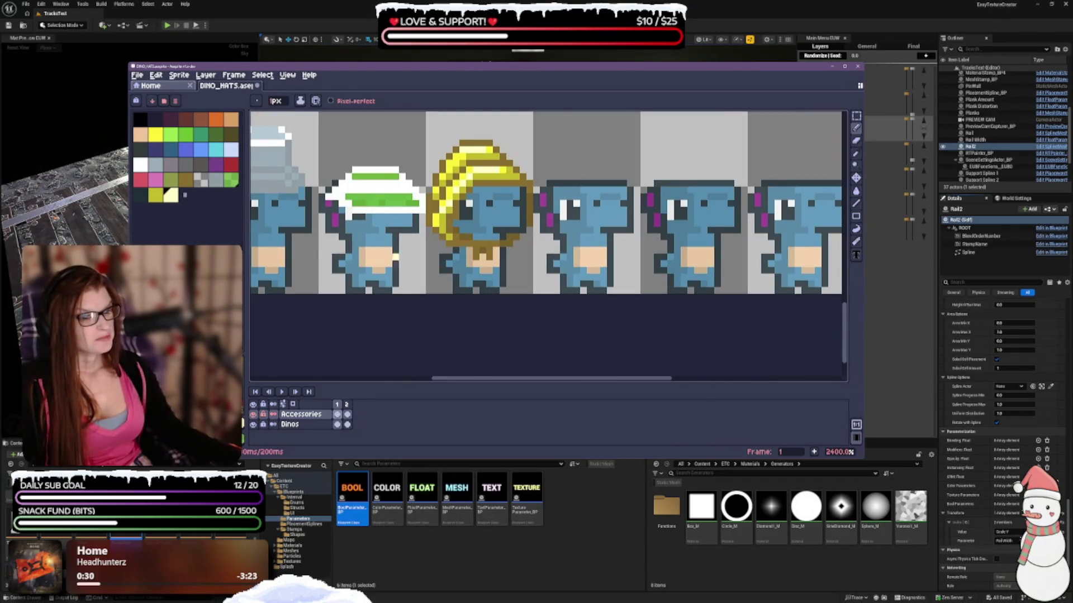
# Step: Make the olive-brown palette shade the foreground colour and zoom in on the yellow turban
pyautogui.click(187, 182)
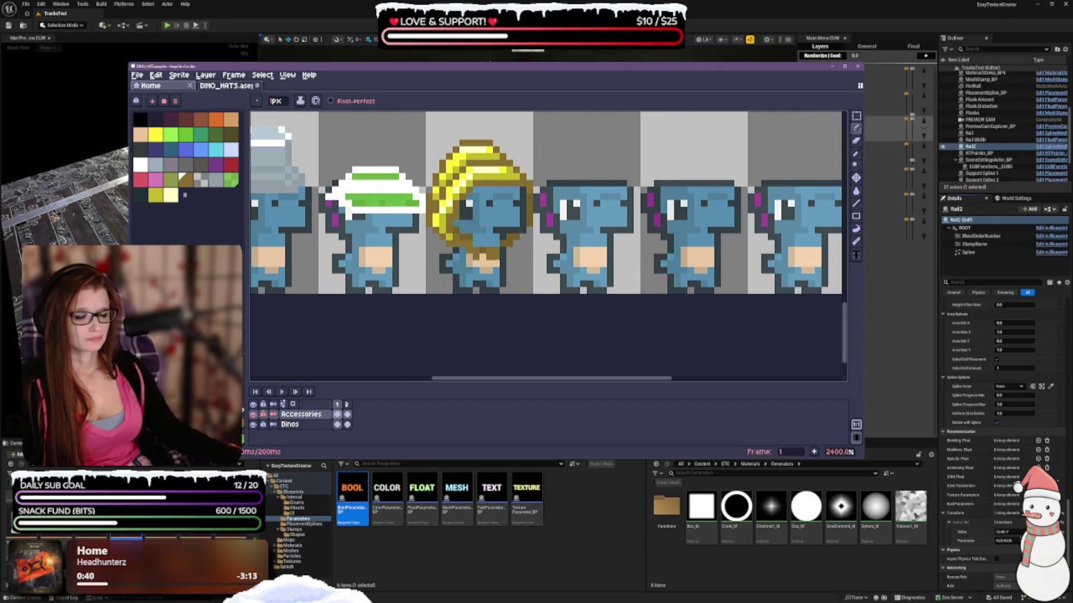
pyautogui.scroll(-1, 496, 257)
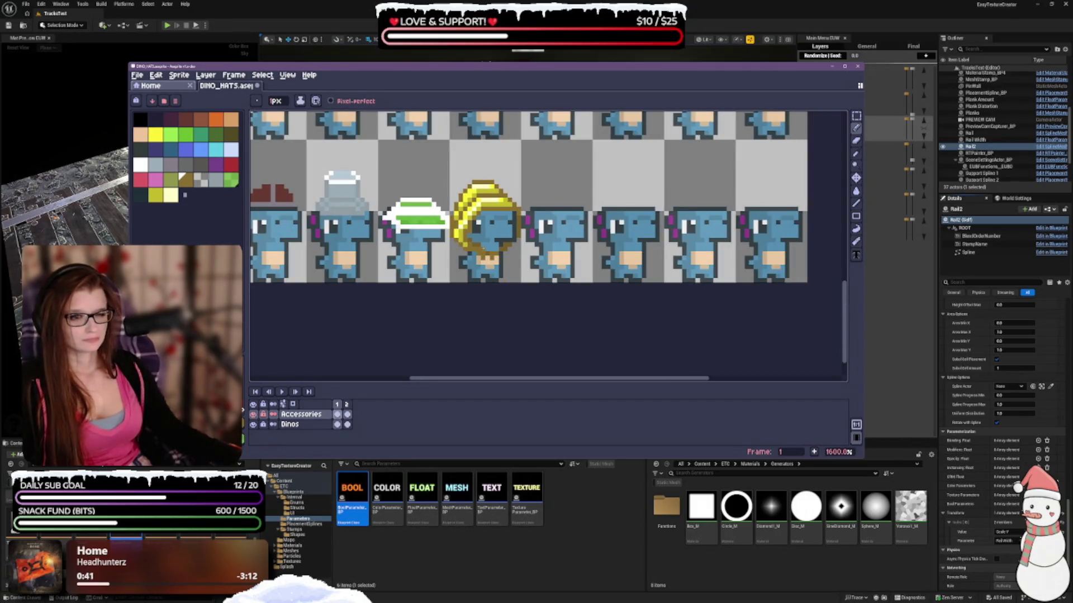
pyautogui.scroll(-1, 527, 271)
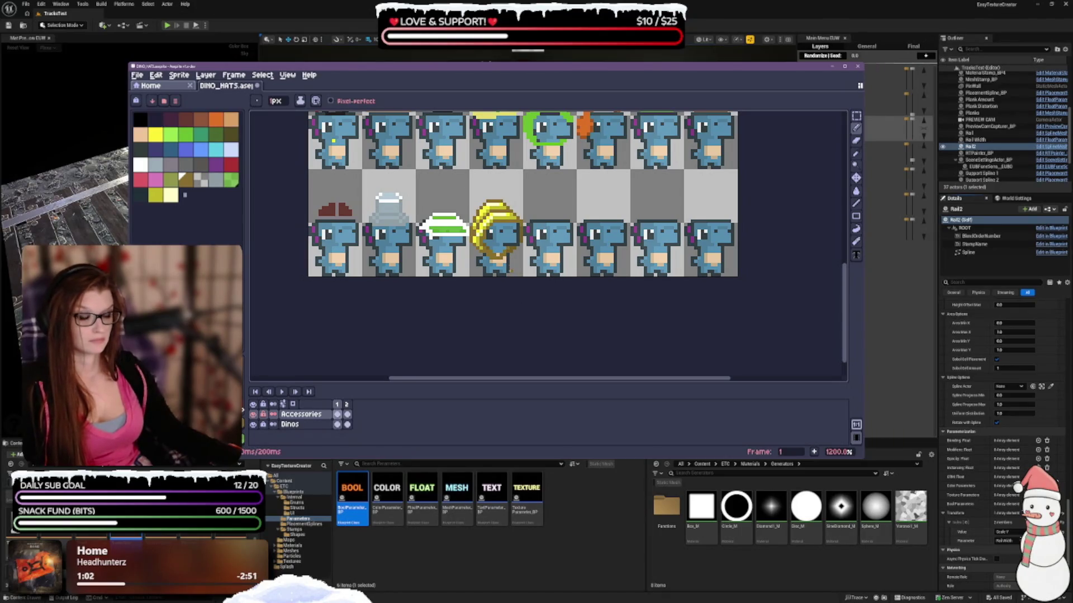
pyautogui.scroll(1, 513, 266)
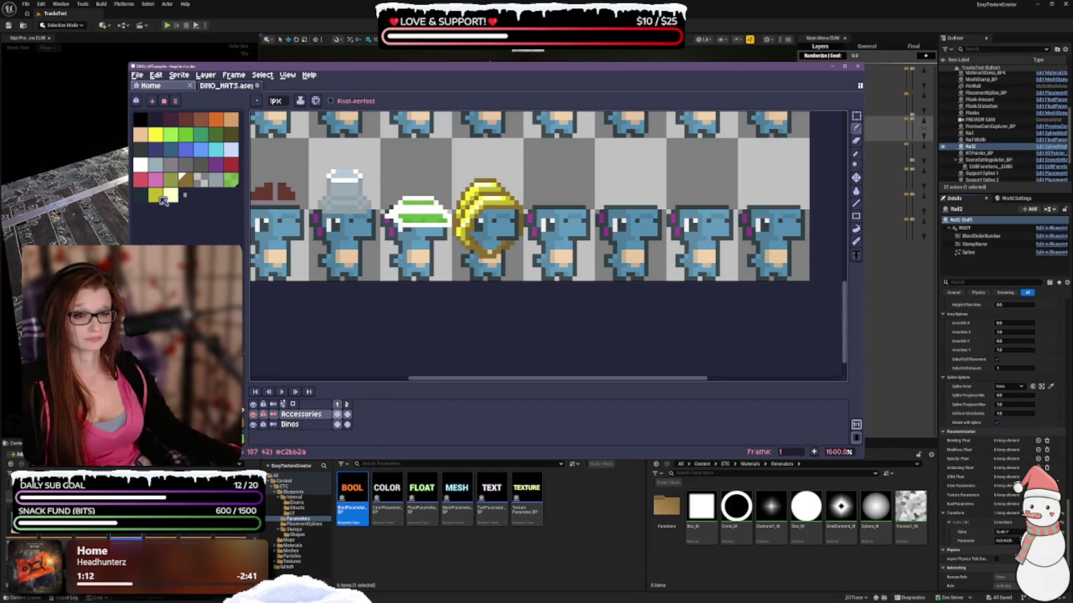
# Step: Try the bright yellow and yellow-olive swatches, then settle on dark olive as foreground colour
pyautogui.click(156, 135)
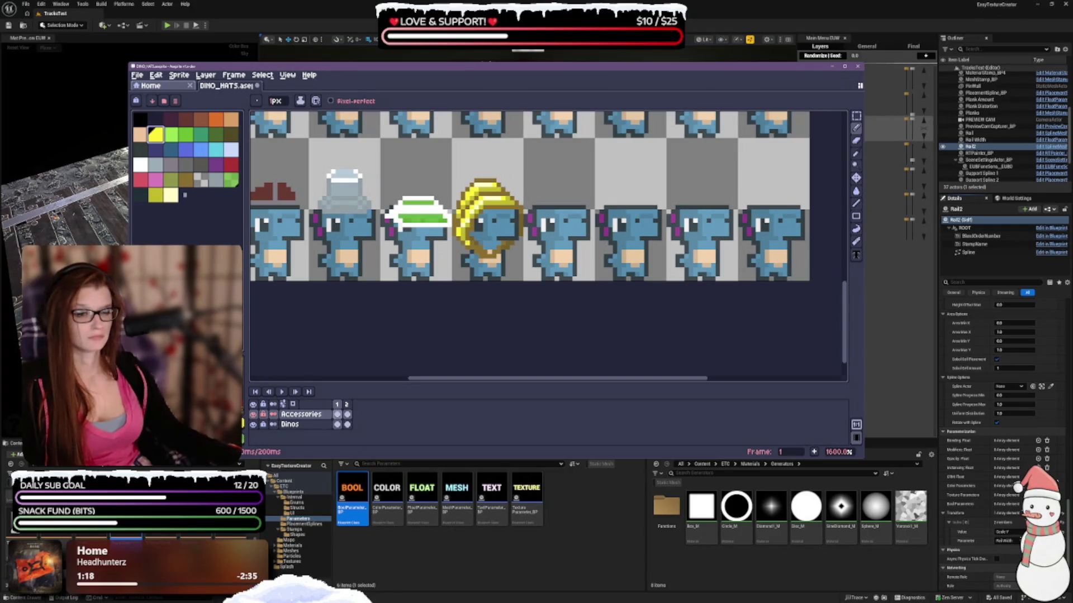
pyautogui.press('Escape')
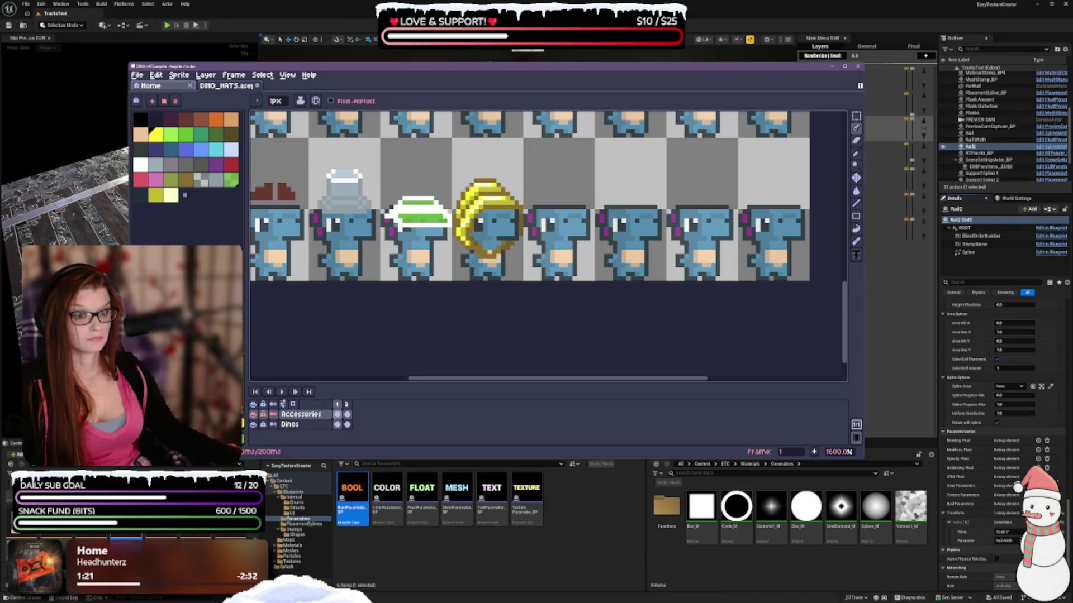
pyautogui.click(156, 195)
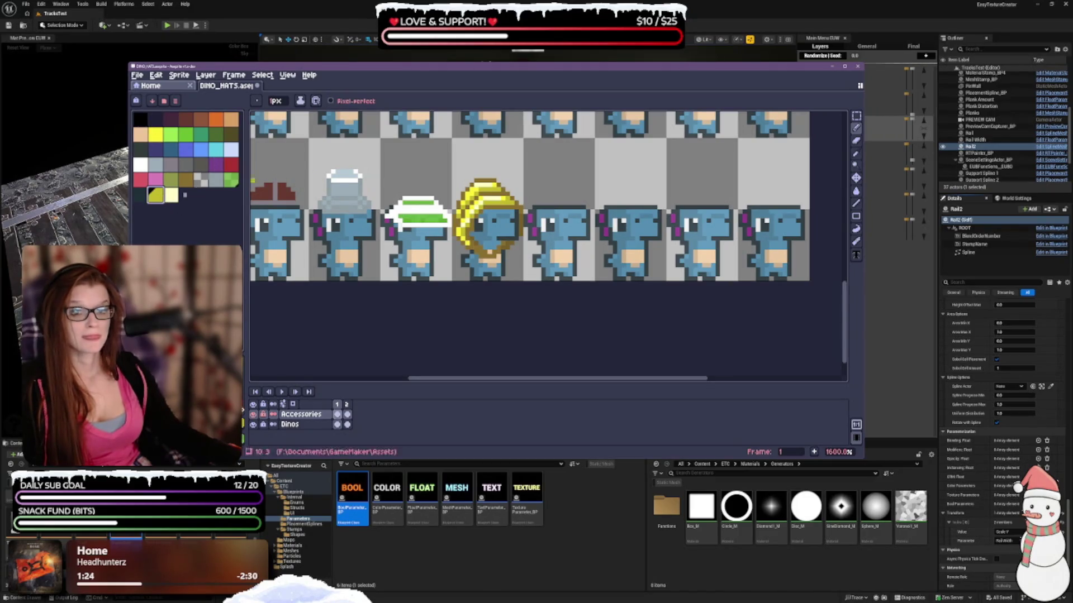
pyautogui.press('Escape')
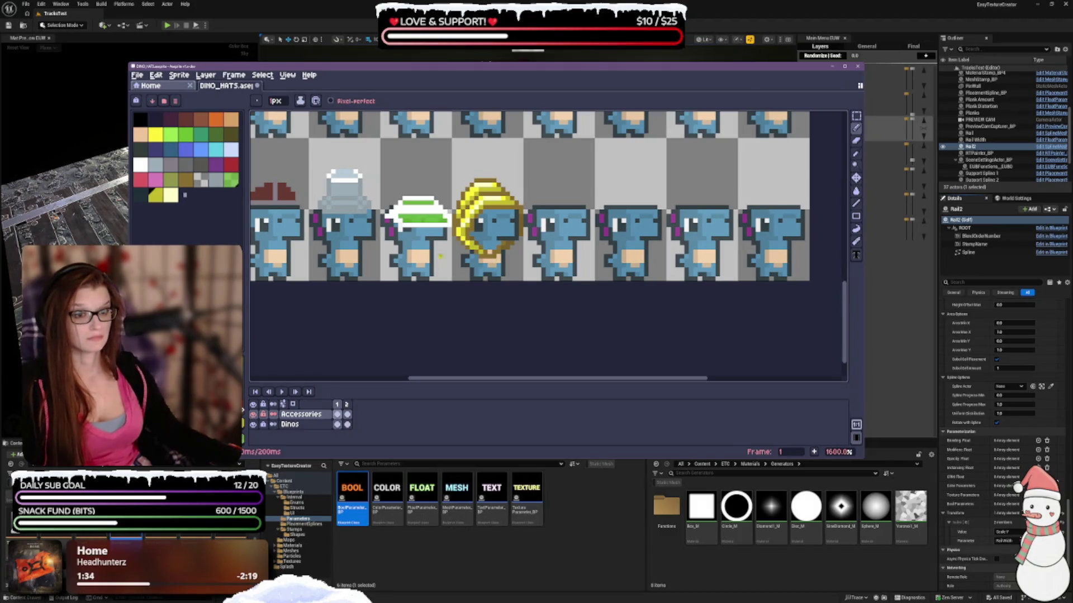
pyautogui.scroll(-1, 554, 325)
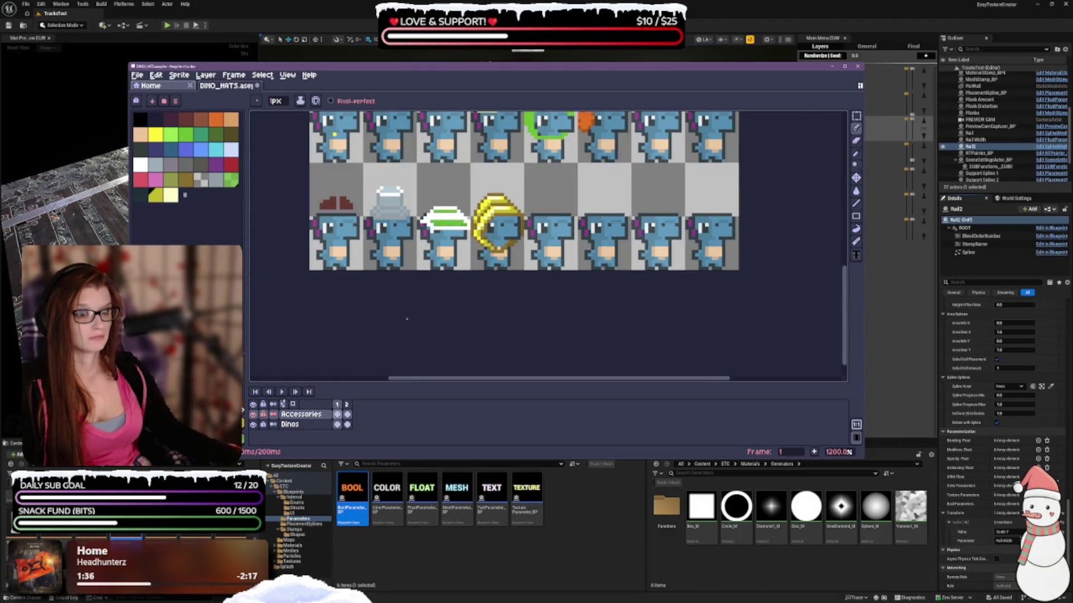
pyautogui.click(185, 179)
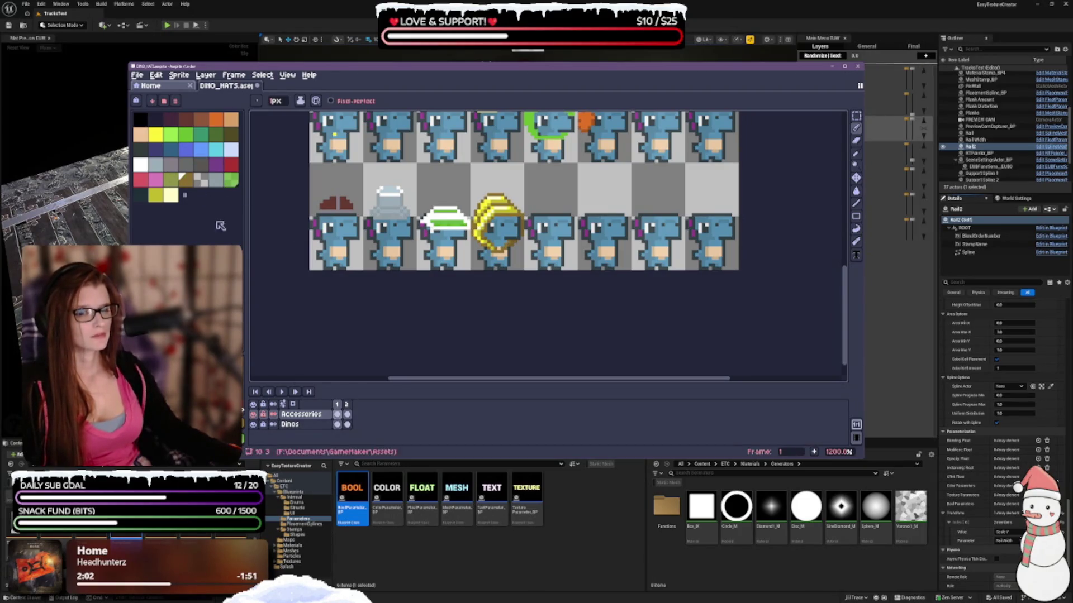
# Step: Pick a brown with the Eyedropper, return to the Pencil, and choose the olive-brown swatch
pyautogui.scroll(1, 507, 249)
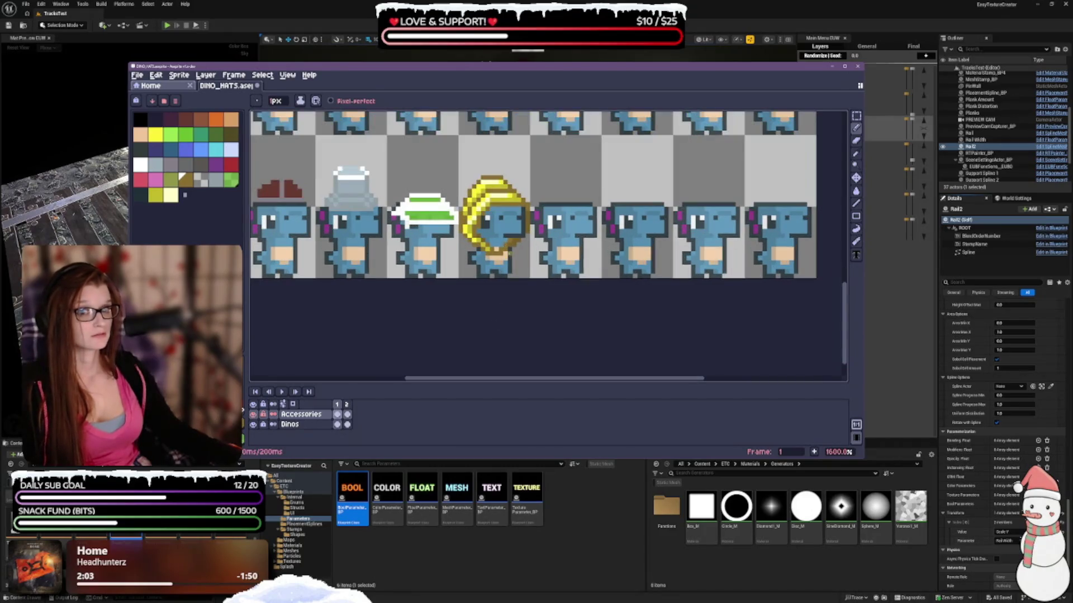
pyautogui.scroll(1, 497, 250)
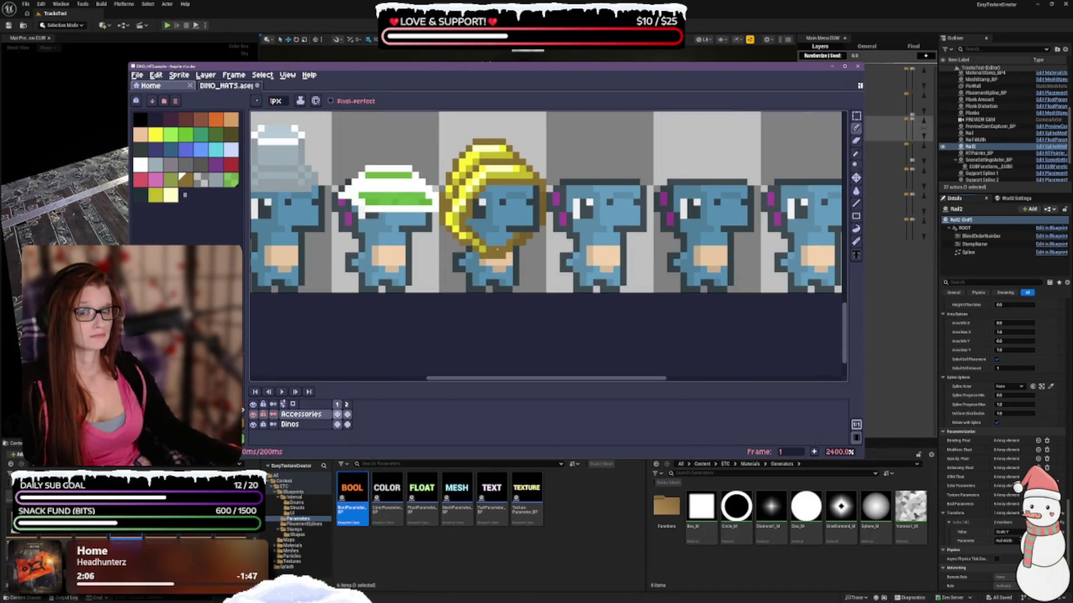
pyautogui.scroll(-1, 496, 250)
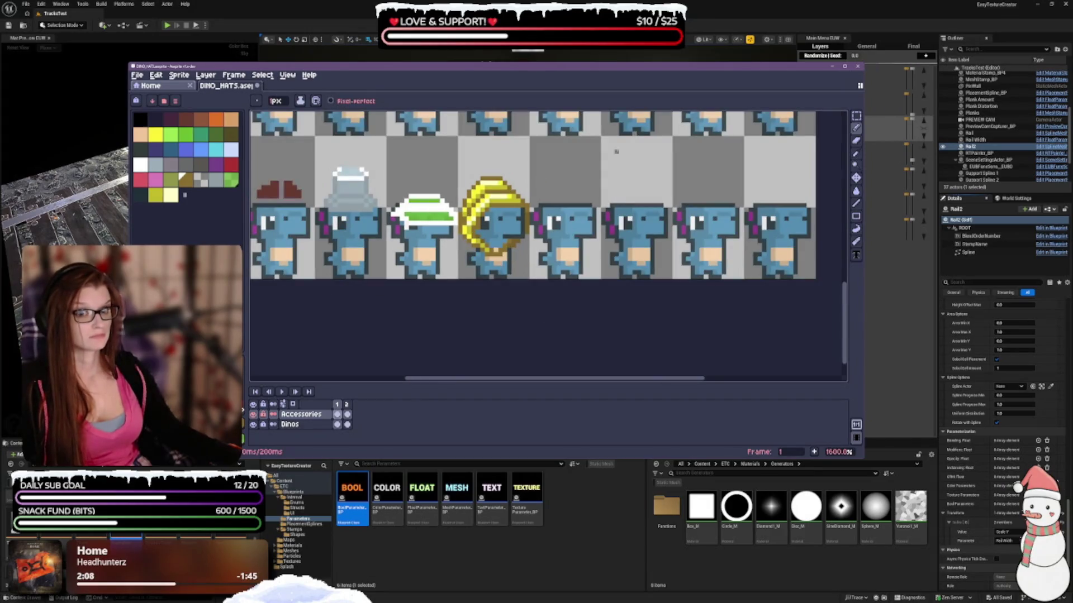
pyautogui.click(858, 153)
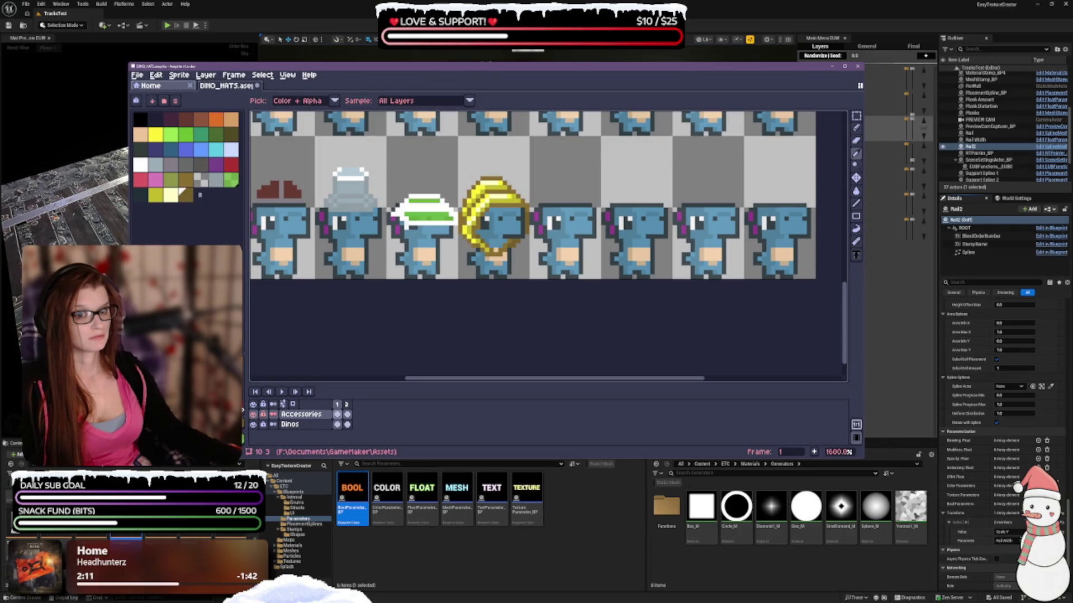
pyautogui.click(188, 195)
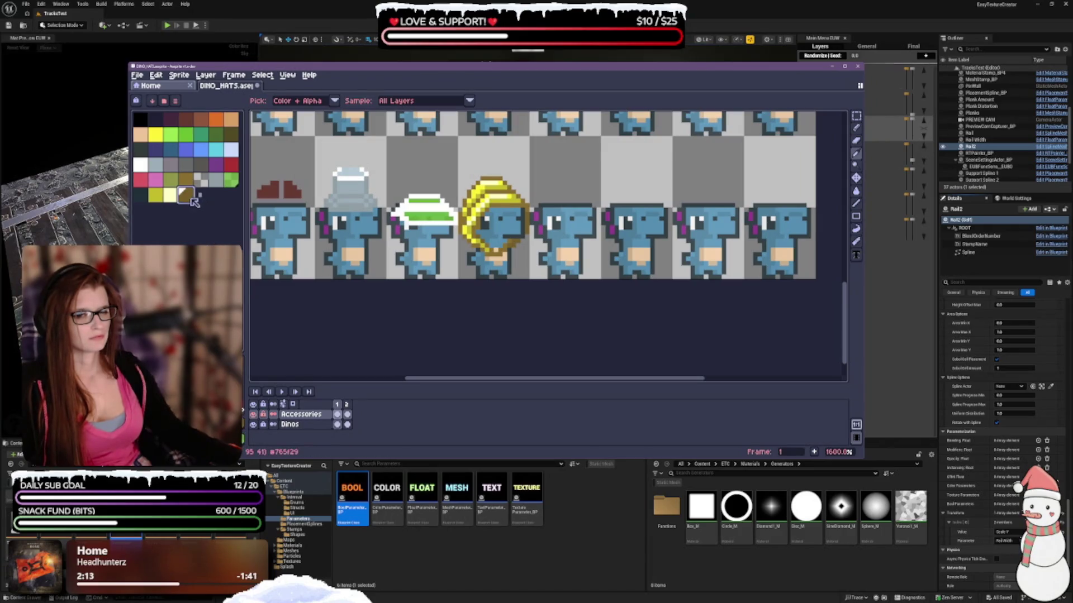
pyautogui.click(858, 134)
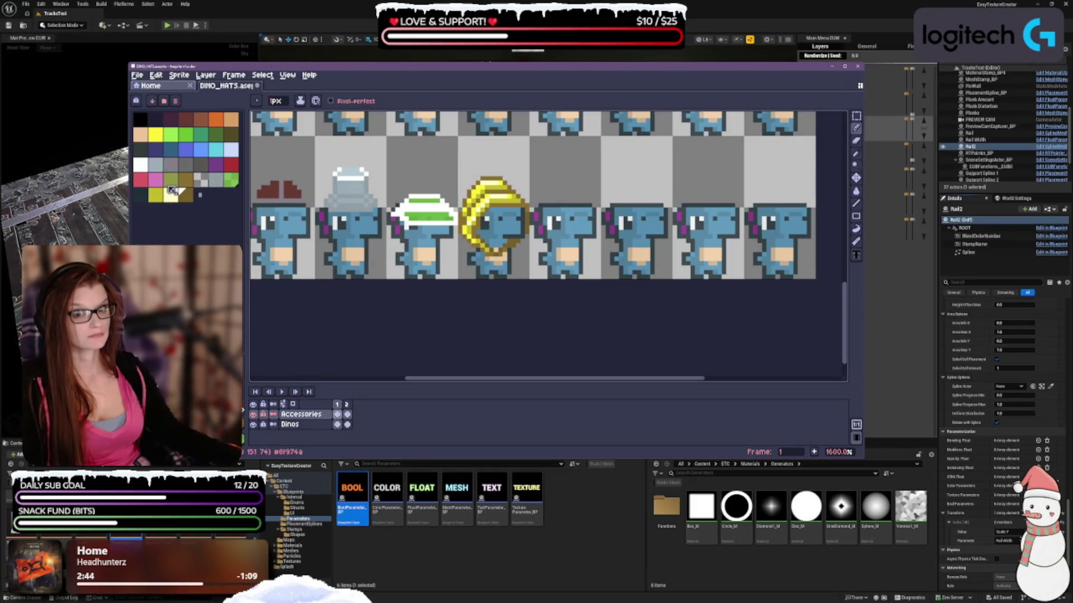
pyautogui.click(185, 179)
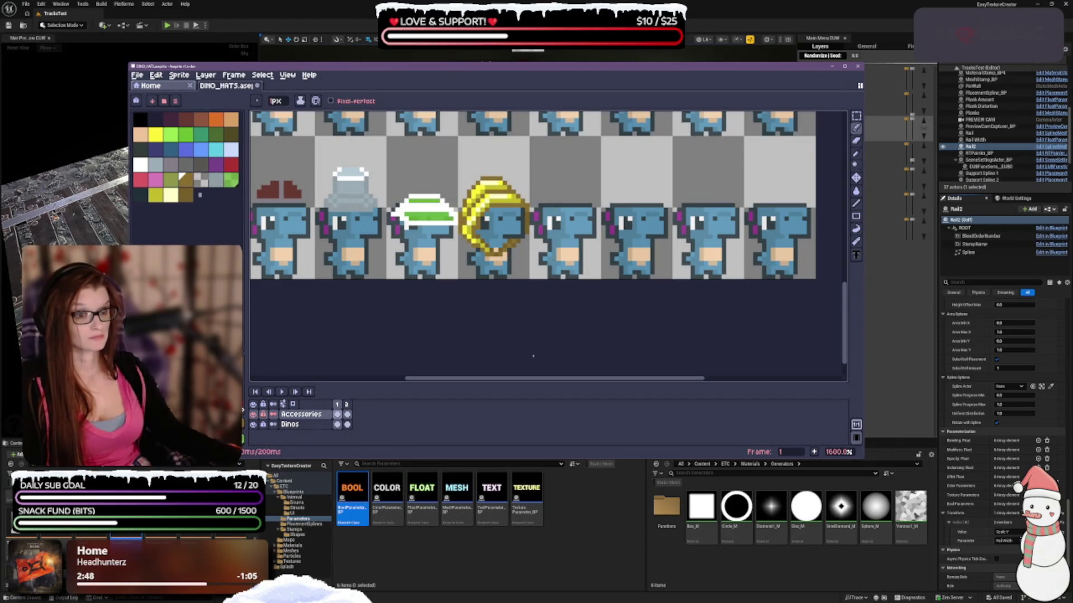
pyautogui.scroll(-1, 519, 278)
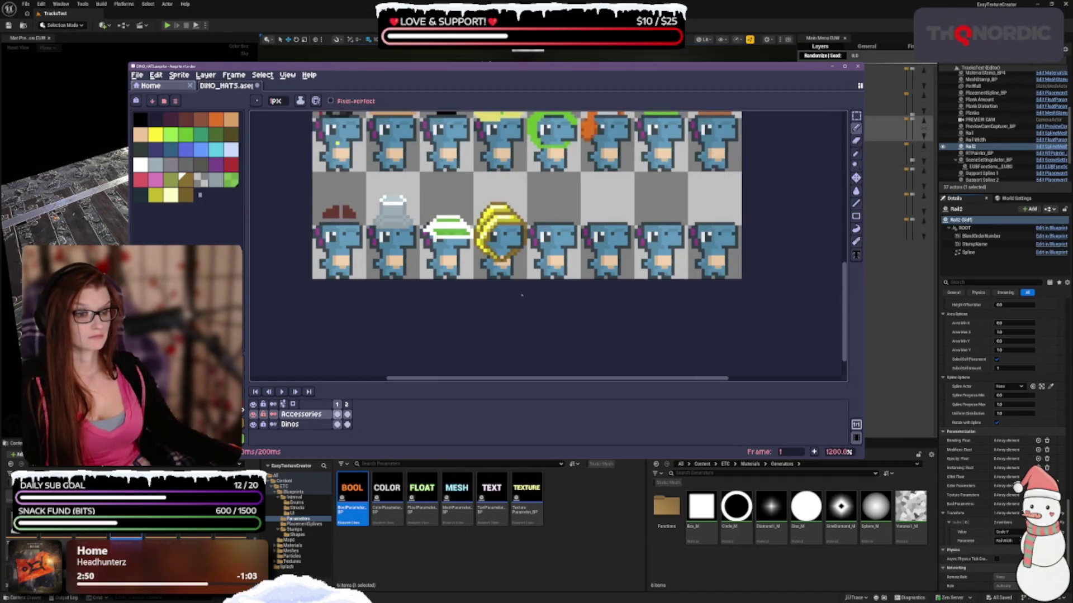
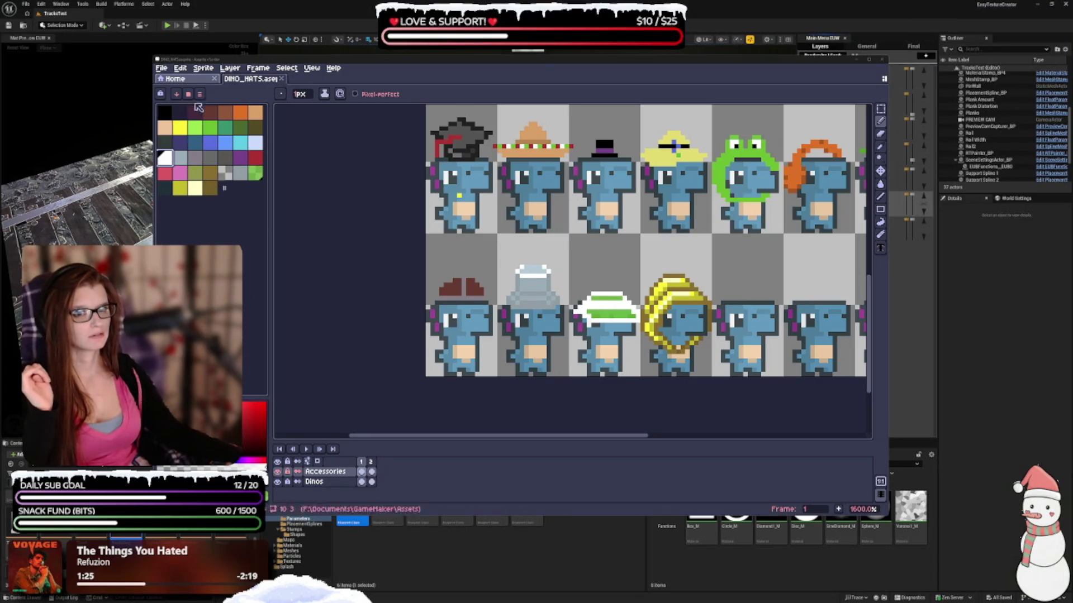
# Step: Draw a black line down the centre of the brown hat
pyautogui.click(210, 113)
pyautogui.click(194, 112)
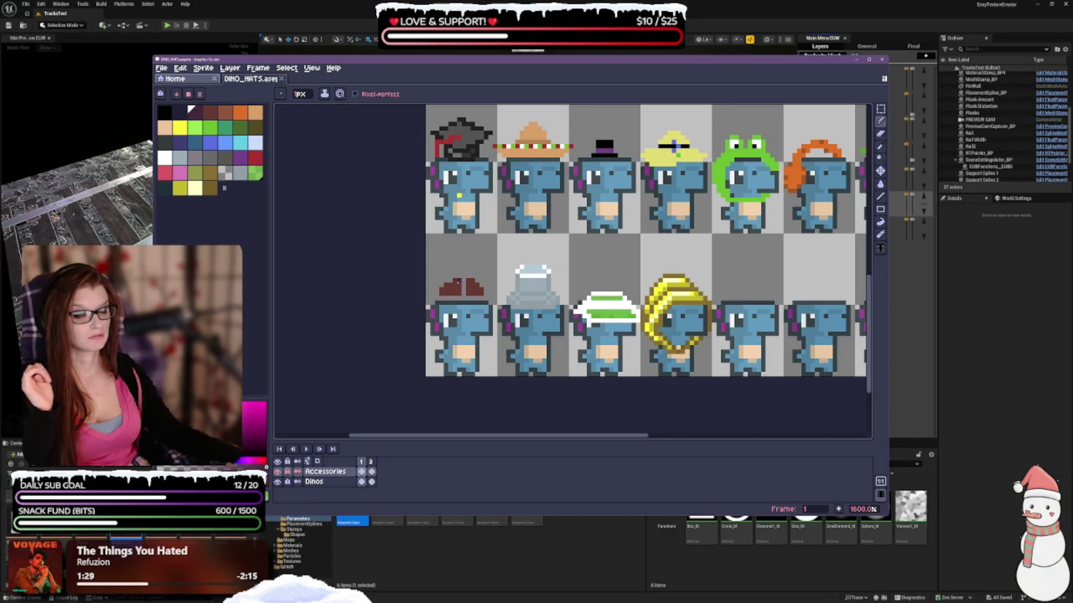
pyautogui.press('x')
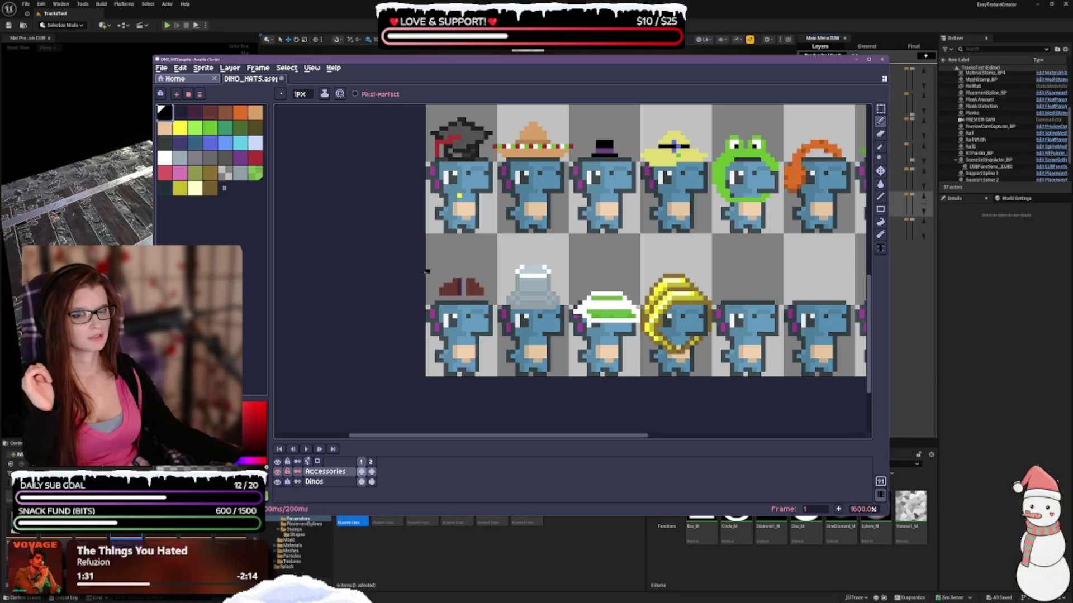
pyautogui.moveTo(459, 279); pyautogui.dragTo(460, 290)
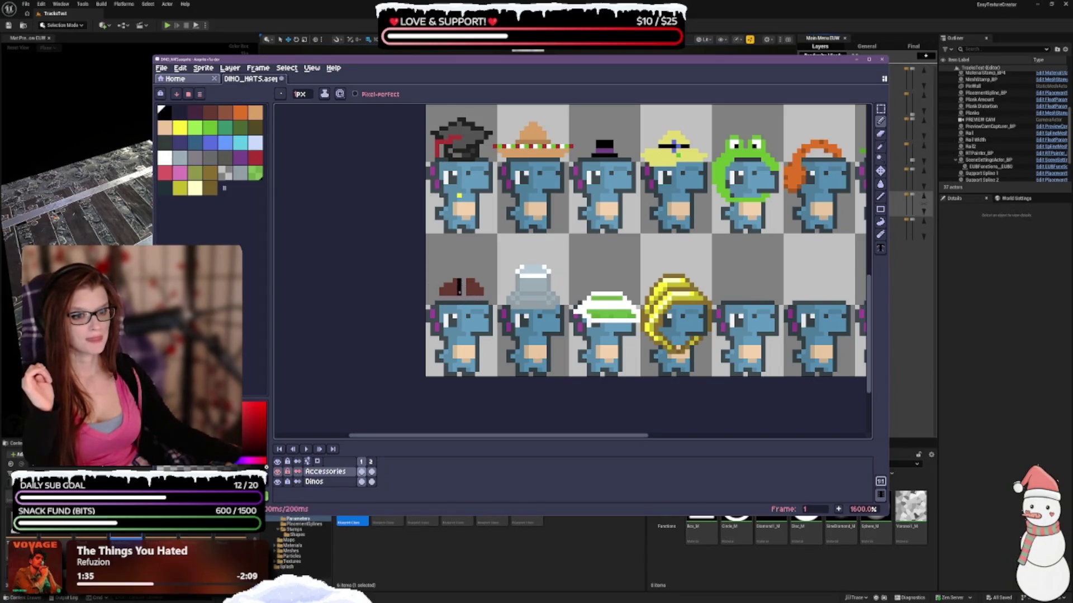
# Step: Sample the dark brown #361f1a, add it to the palette, and repaint the centre line with it
pyautogui.scroll(-1, 455, 386)
pyautogui.scroll(-1, 456, 385)
pyautogui.scroll(-1, 456, 385)
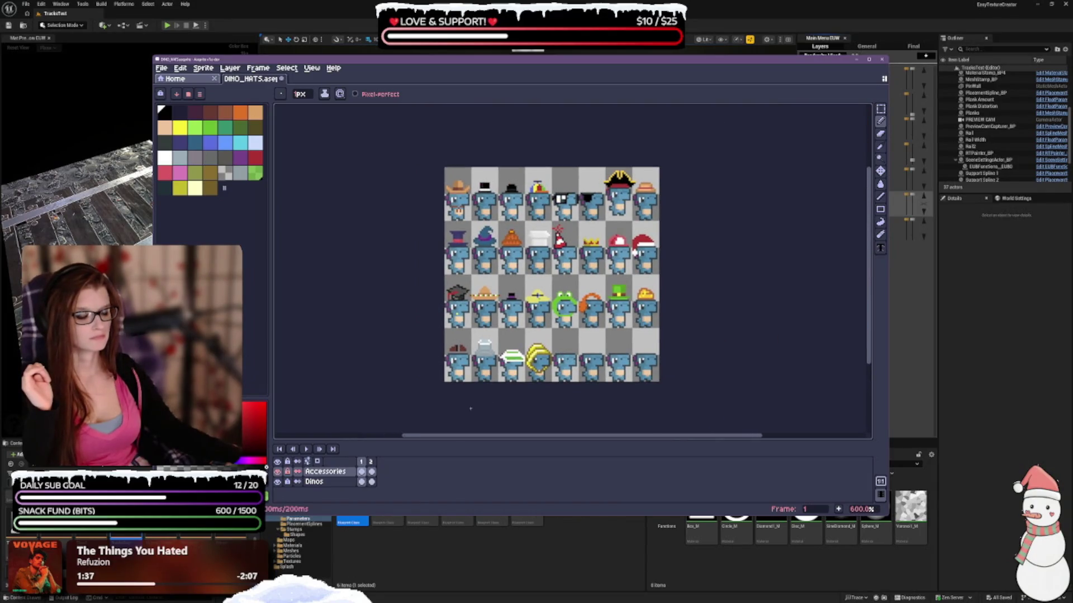
pyautogui.scroll(5, 467, 358)
pyautogui.scroll(1, 466, 358)
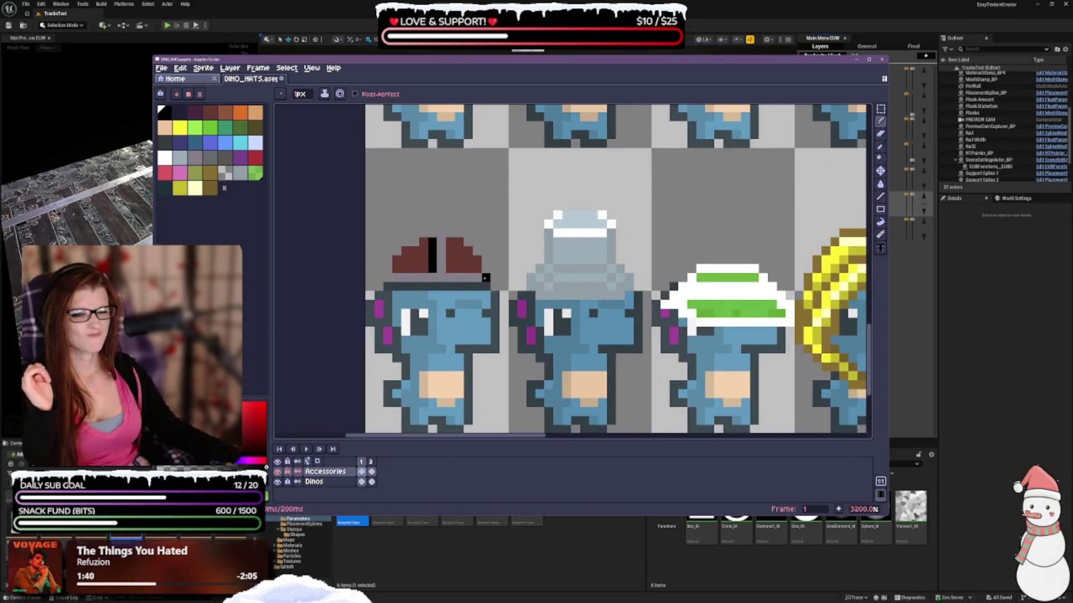
pyautogui.scroll(-1, 485, 278)
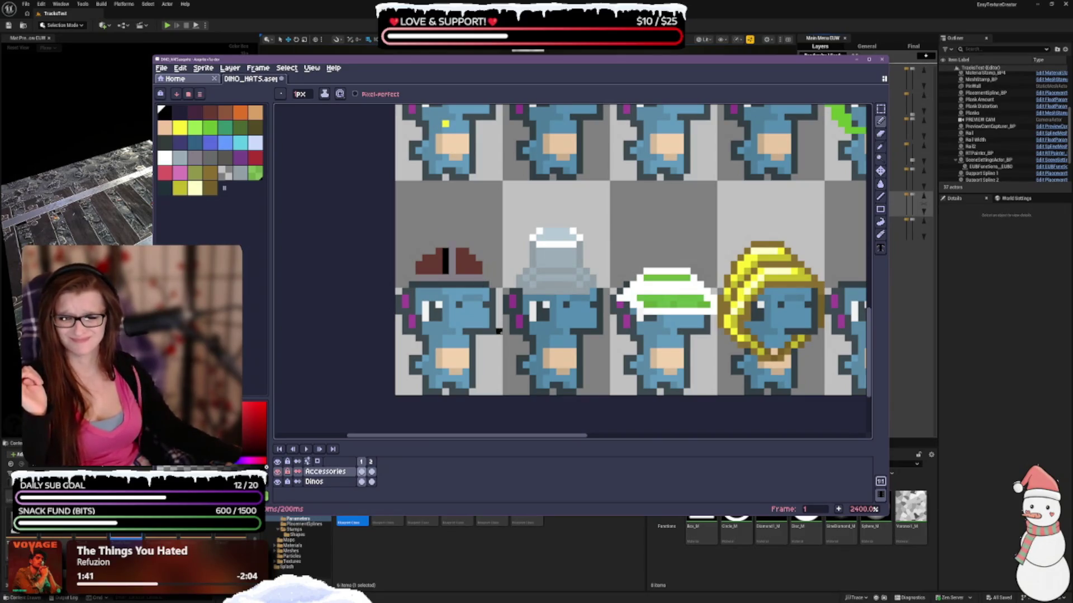
pyautogui.hscroll(1, 519, 332)
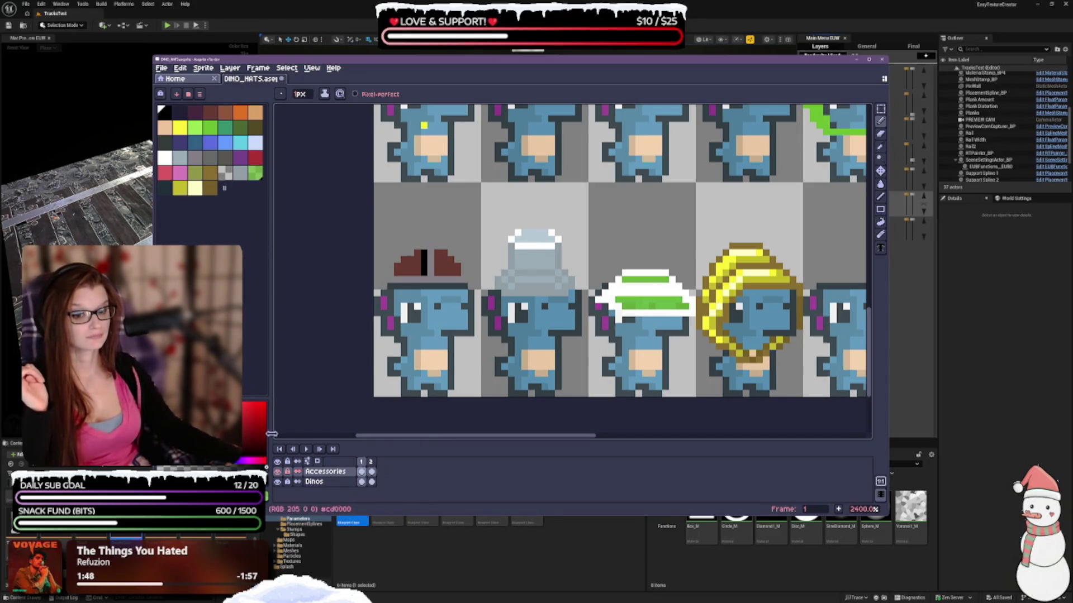
pyautogui.click(213, 116)
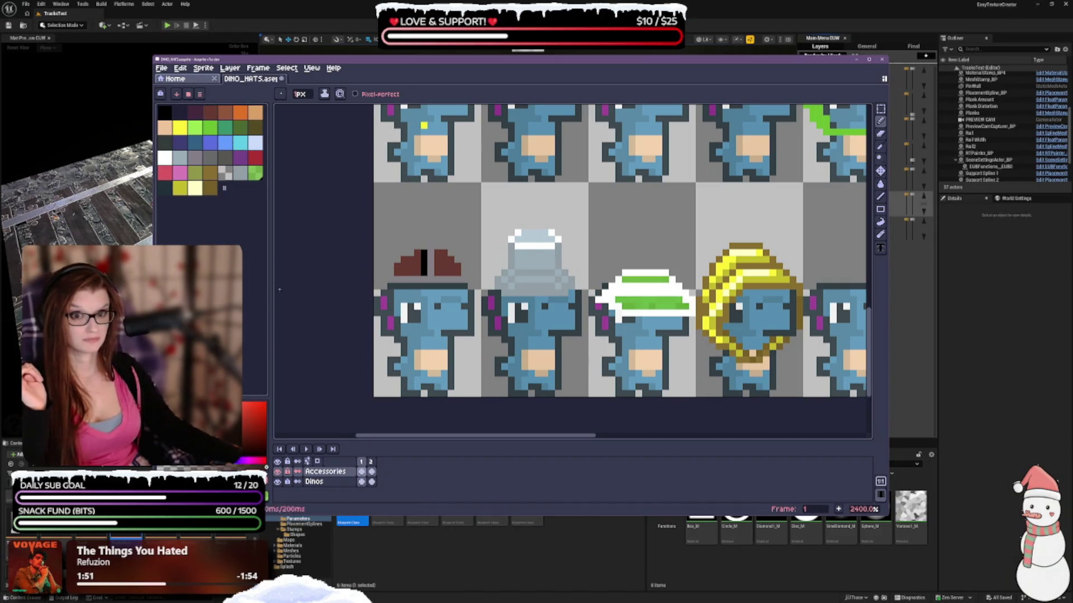
pyautogui.click(224, 189)
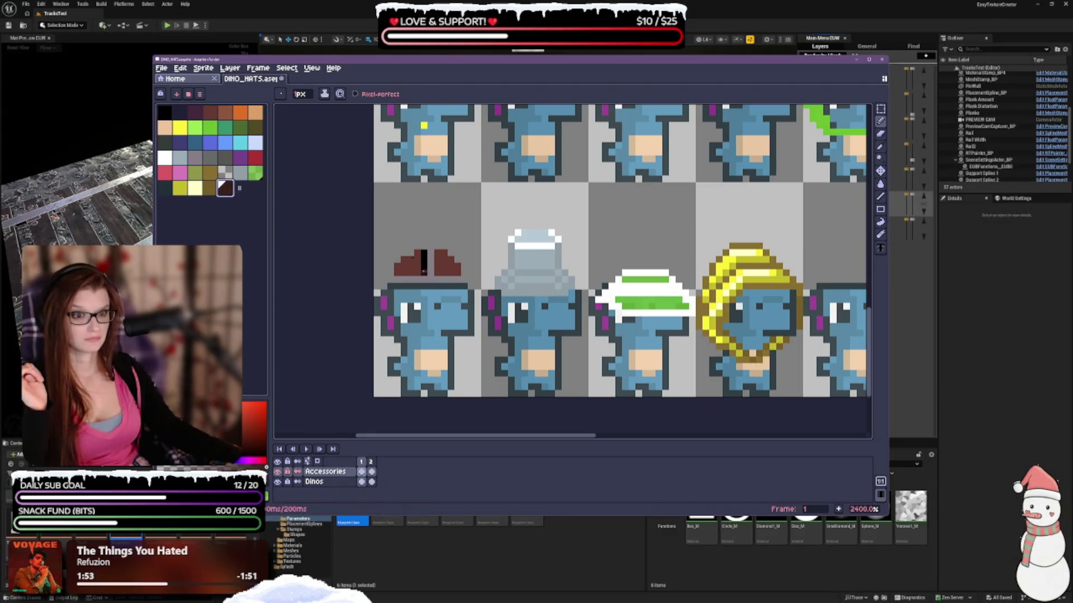
pyautogui.moveTo(424, 258)
pyautogui.mouseDown()
pyautogui.moveTo(425, 276)
pyautogui.moveTo(438, 273)
pyautogui.mouseUp()
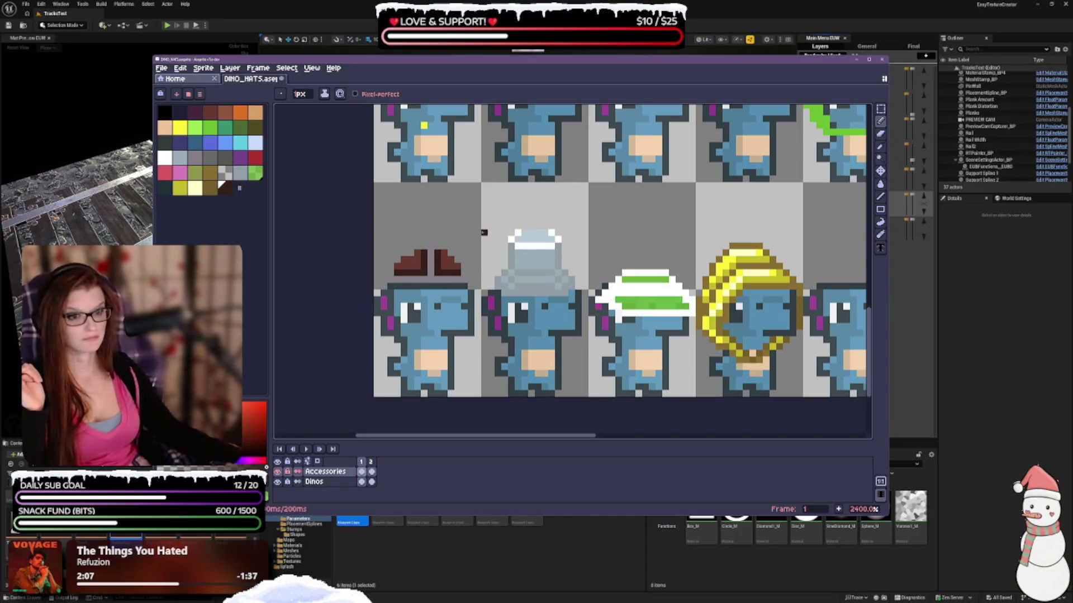
# Step: Pencil brown pixels above the hat brim to build a crown, switching to the darker brown for shading
pyautogui.scroll(-3, 476, 316)
pyautogui.scroll(-2, 476, 315)
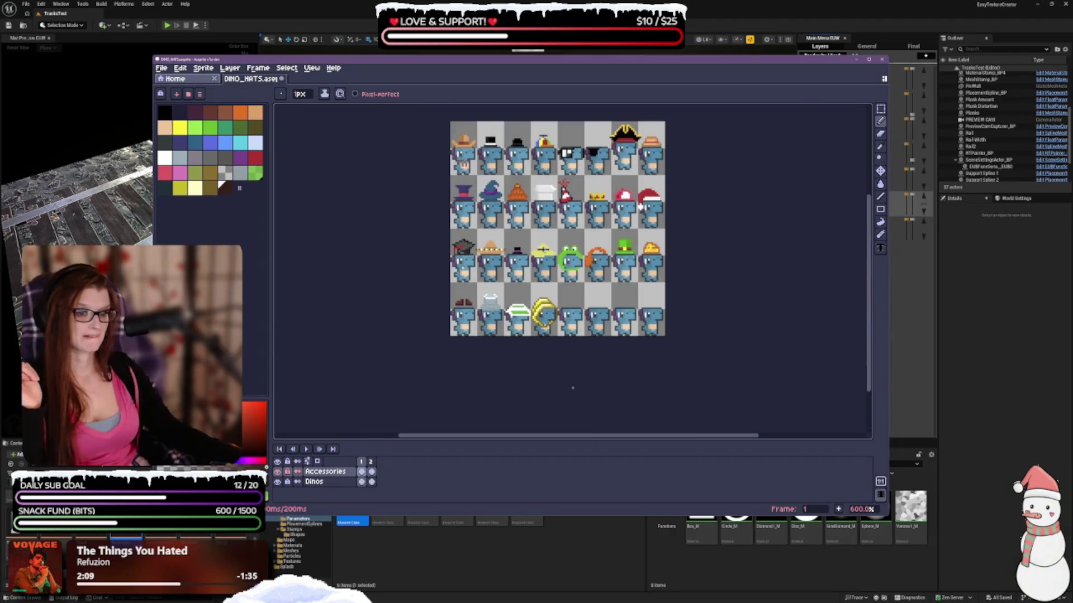
pyautogui.scroll(1, 482, 375)
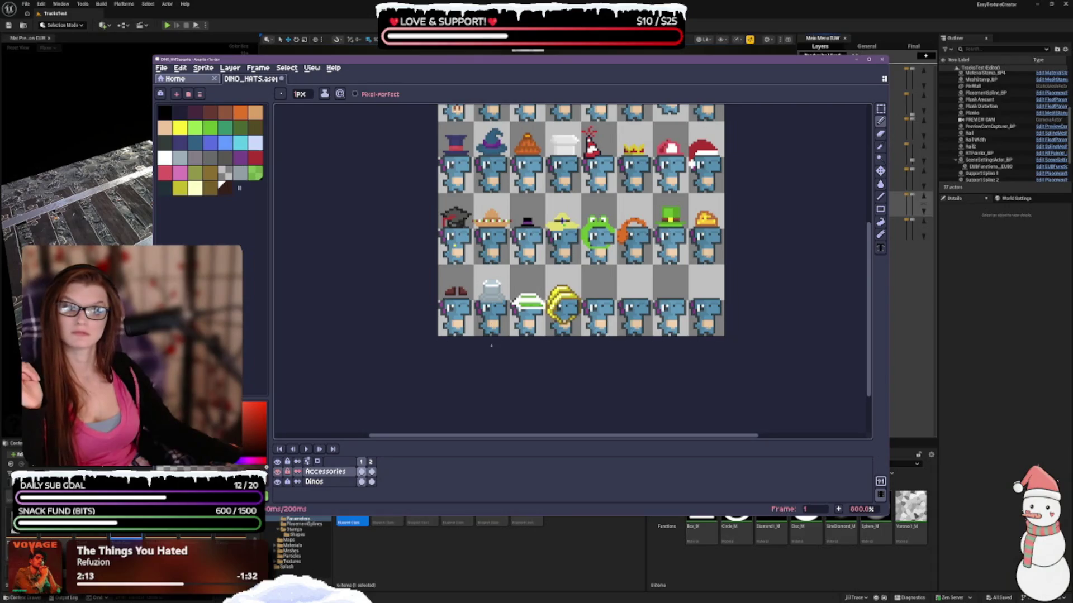
pyautogui.scroll(5, 474, 282)
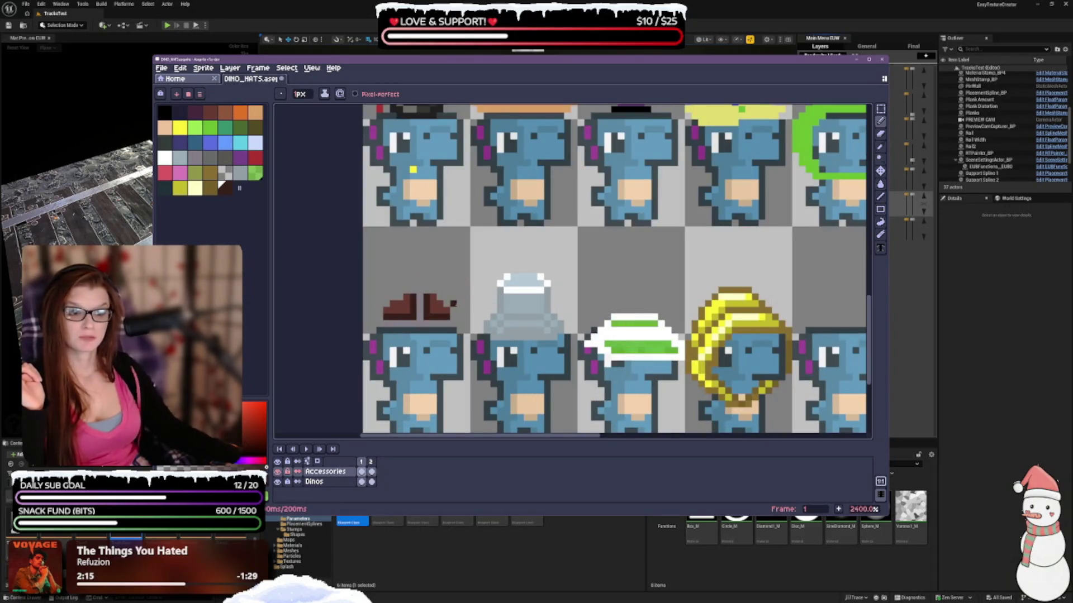
pyautogui.click(209, 114)
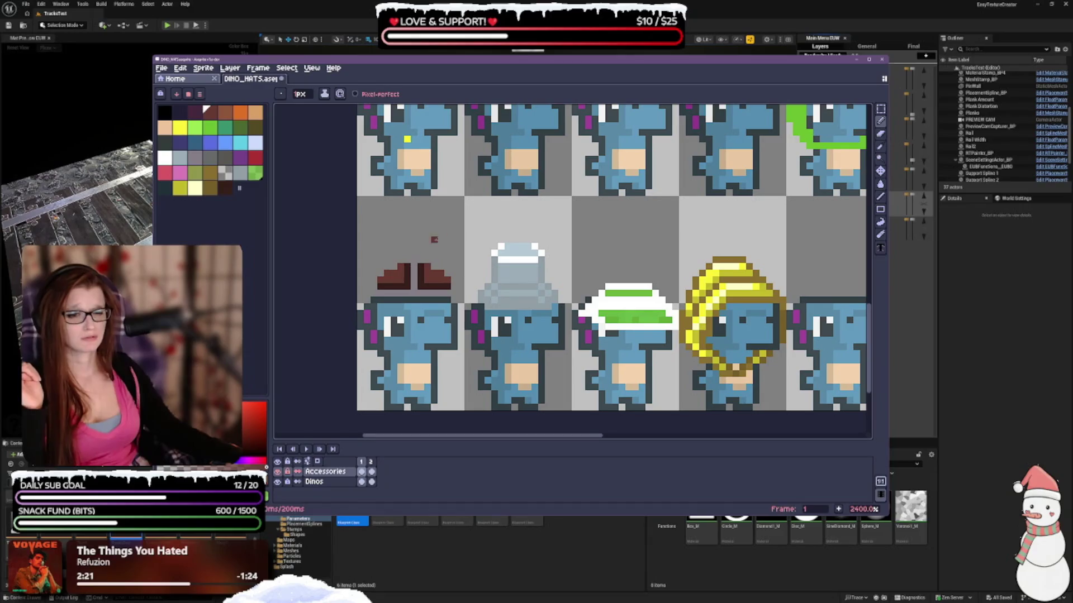
pyautogui.click(441, 246)
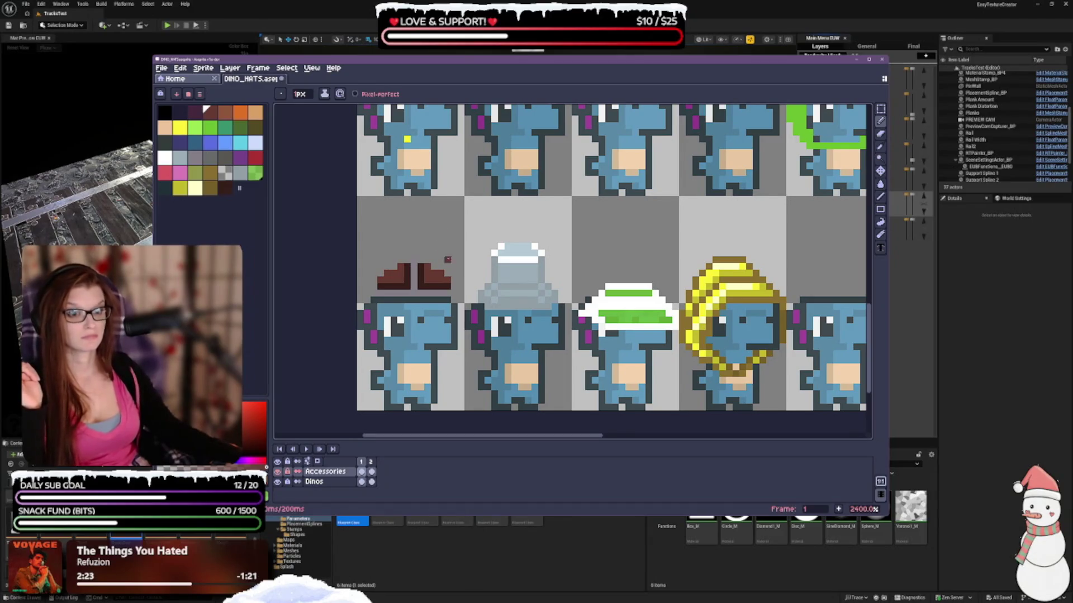
pyautogui.scroll(-2, 445, 260)
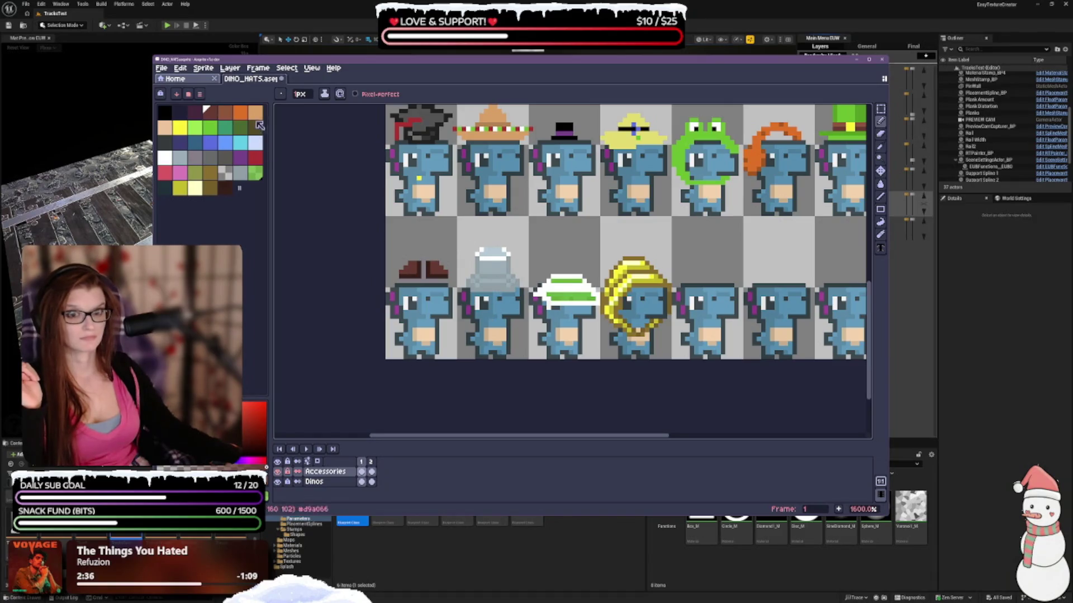
pyautogui.click(224, 188)
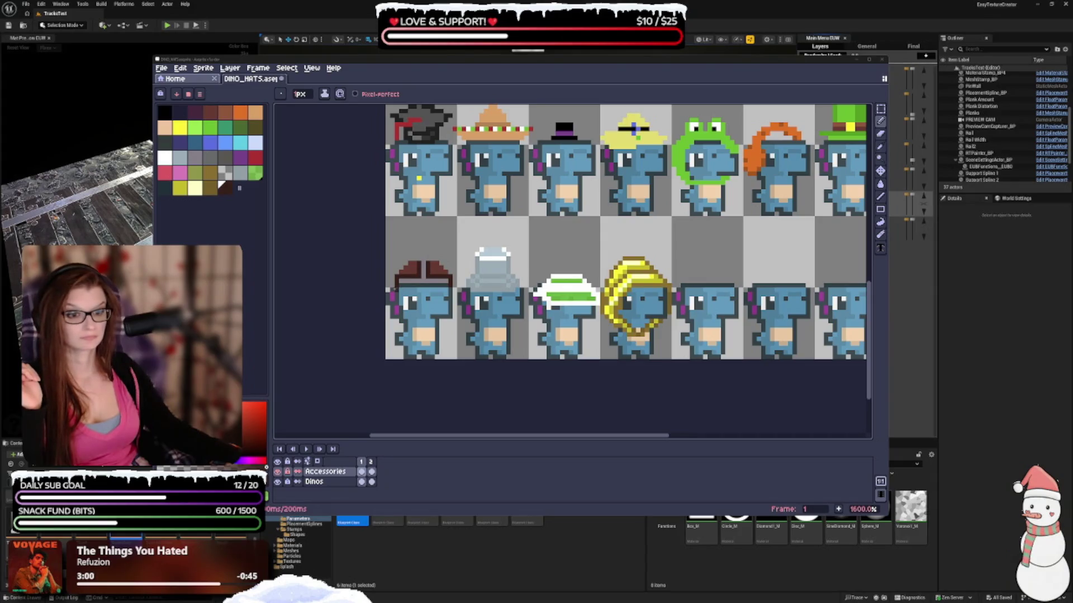
# Step: Undo the unwanted strokes and redraw the crown as a rounded dome on a darker band
pyautogui.click(400, 287)
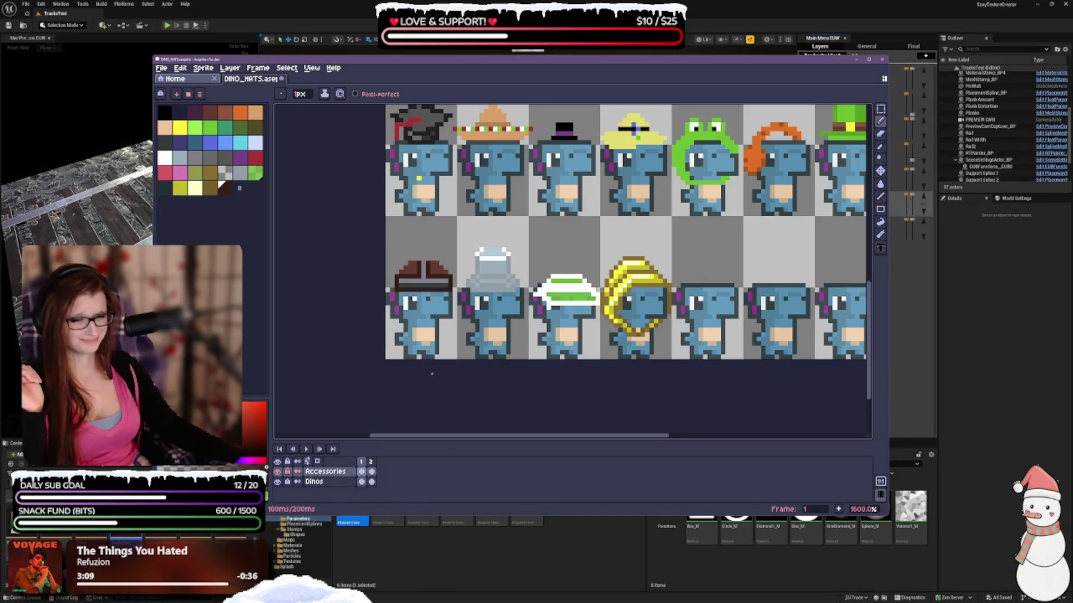
pyautogui.hotkey('ctrl', 'z')
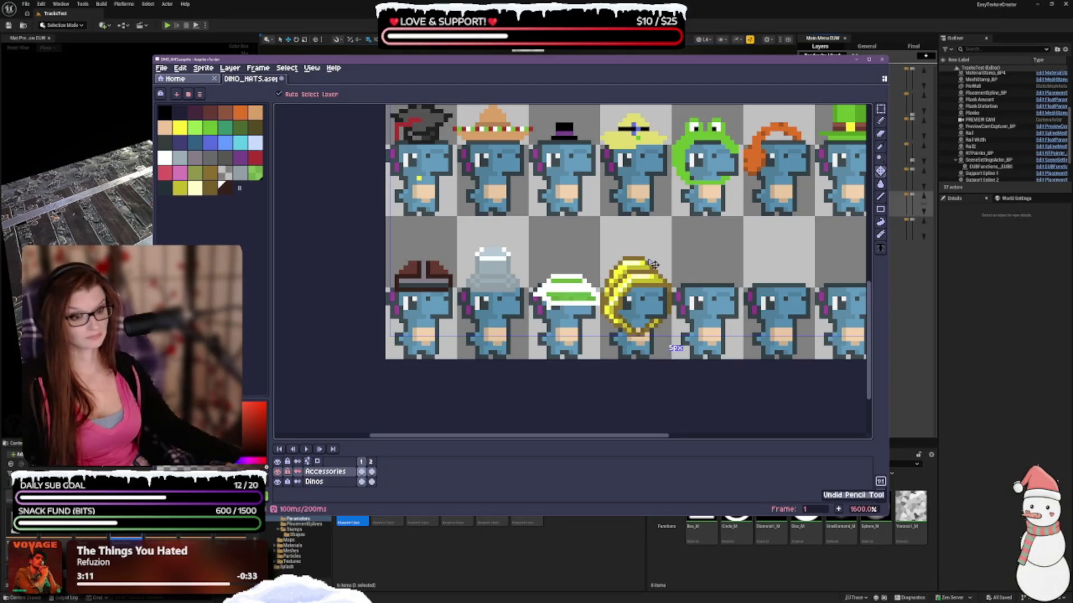
pyautogui.press('b')
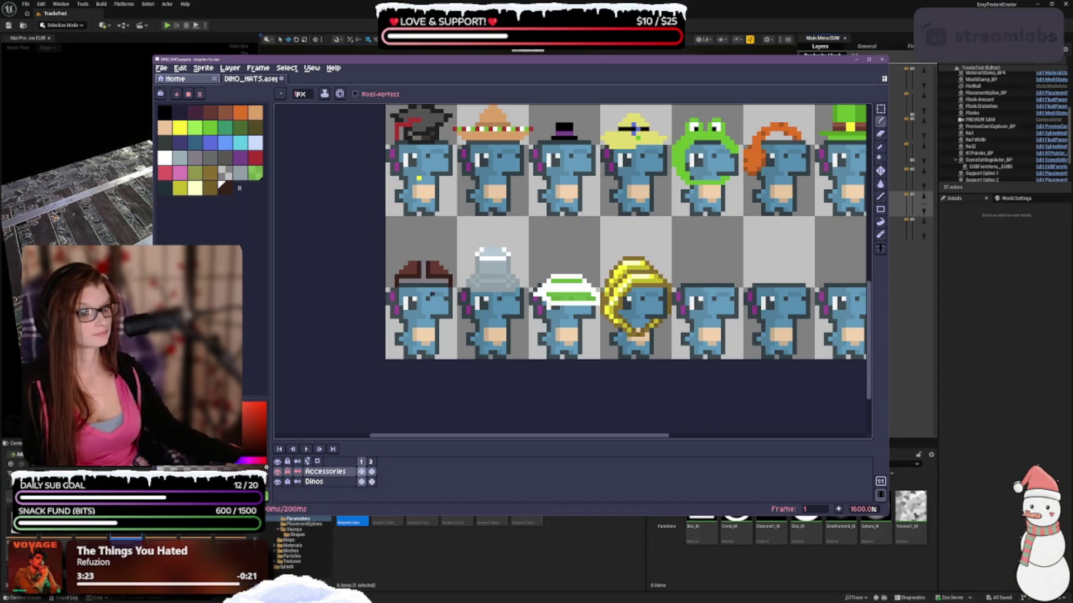
pyautogui.hotkey('ctrl', 'z')
pyautogui.press('v')
pyautogui.press('b')
pyautogui.scroll(-1, 447, 323)
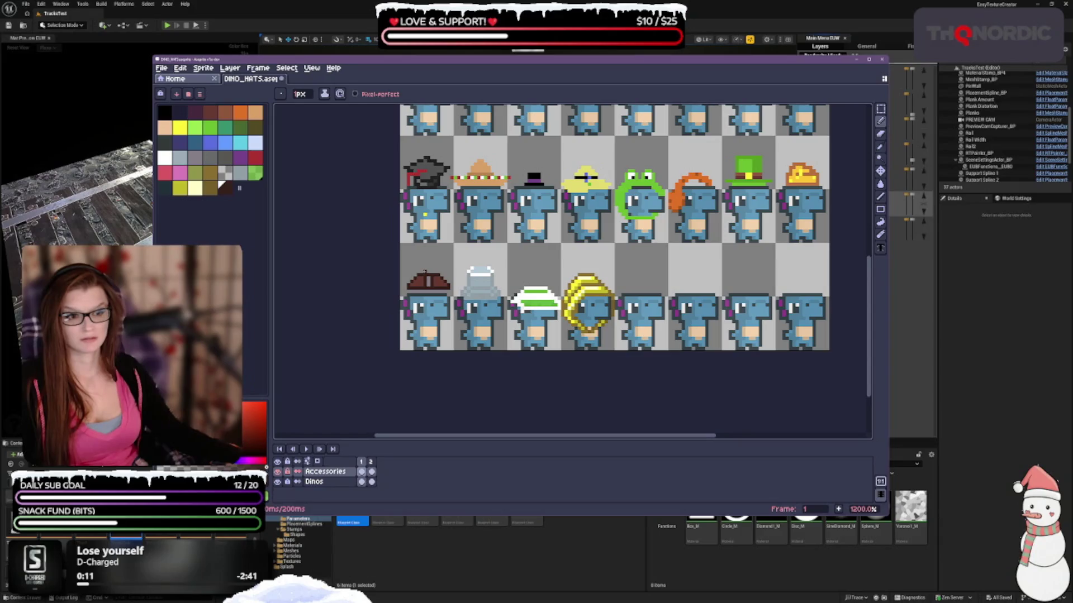
pyautogui.press('v')
pyautogui.press('b')
pyautogui.scroll(1, 430, 290)
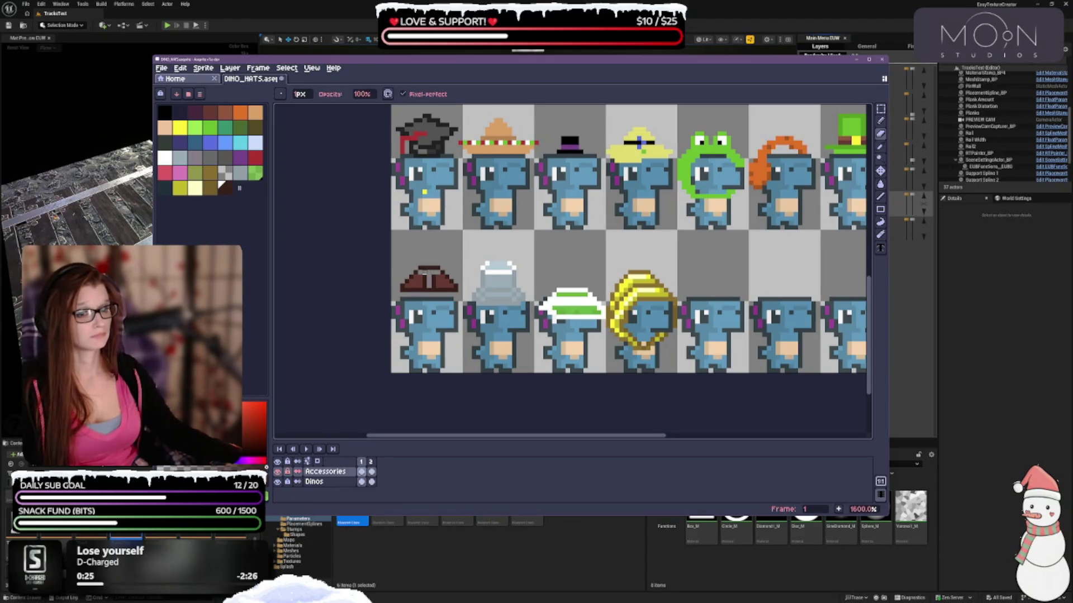
# Step: Sketch a few grey pixels above the hat's left side with two grey swatches to start a horn
pyautogui.scroll(-2, 446, 312)
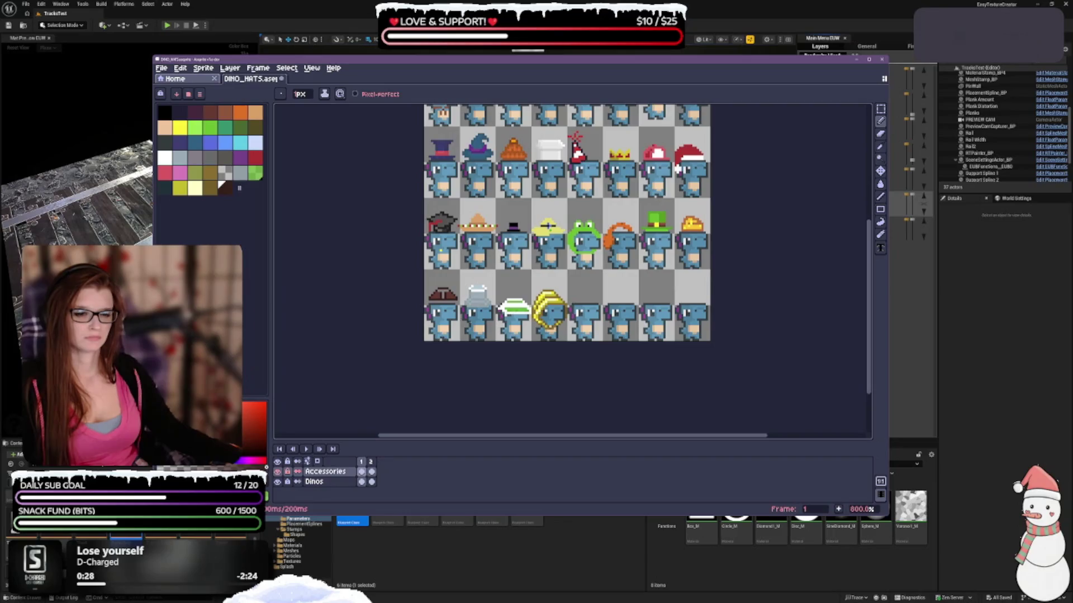
pyautogui.scroll(2, 447, 311)
pyautogui.press('e')
pyautogui.press('b')
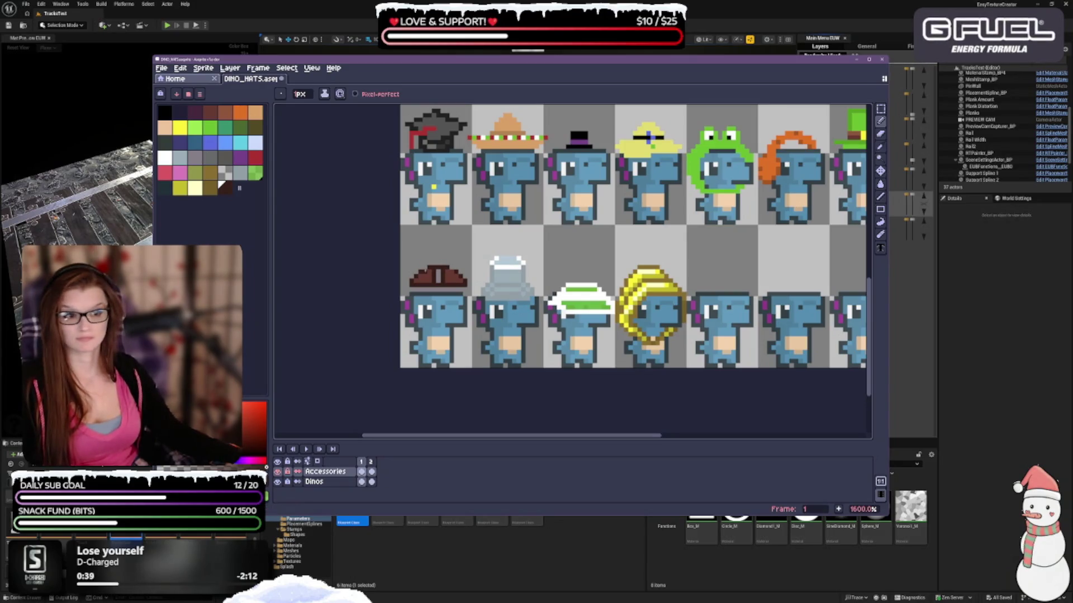
pyautogui.scroll(-1, 503, 324)
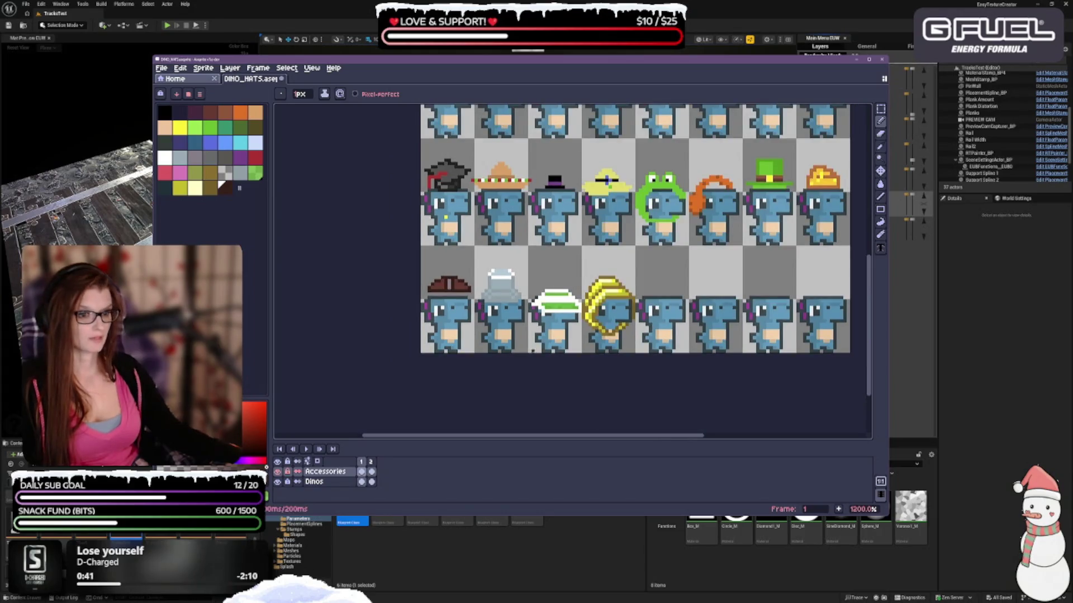
pyautogui.scroll(-2, 502, 324)
pyautogui.scroll(1, 514, 335)
pyautogui.scroll(2, 522, 344)
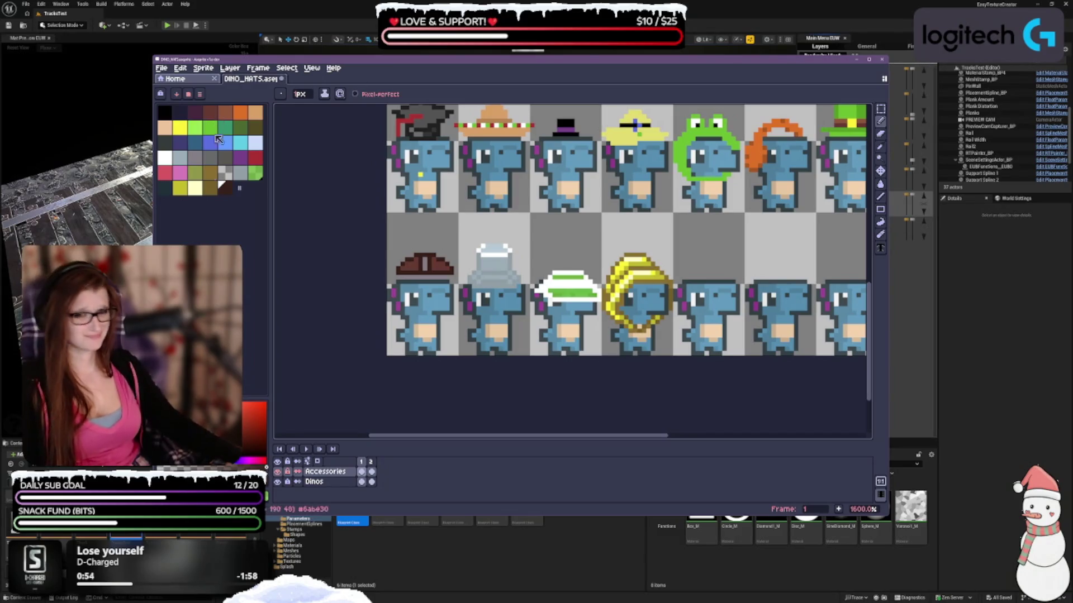
pyautogui.click(195, 157)
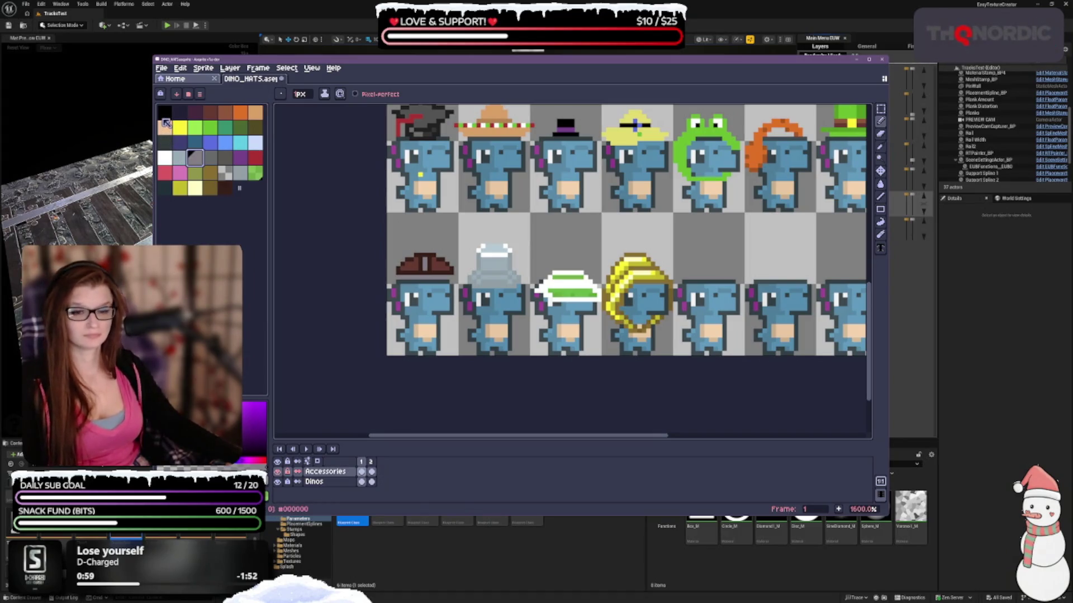
pyautogui.click(209, 158)
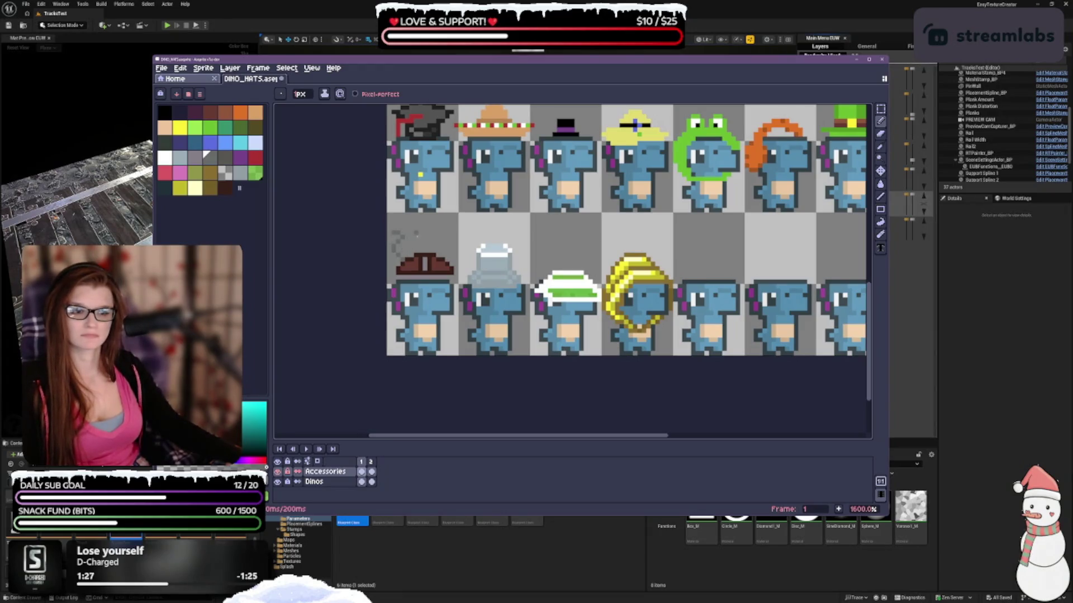
# Step: Draw a short white vertical stroke up from the brown hat's left edge as a horn
pyautogui.scroll(2, 468, 273)
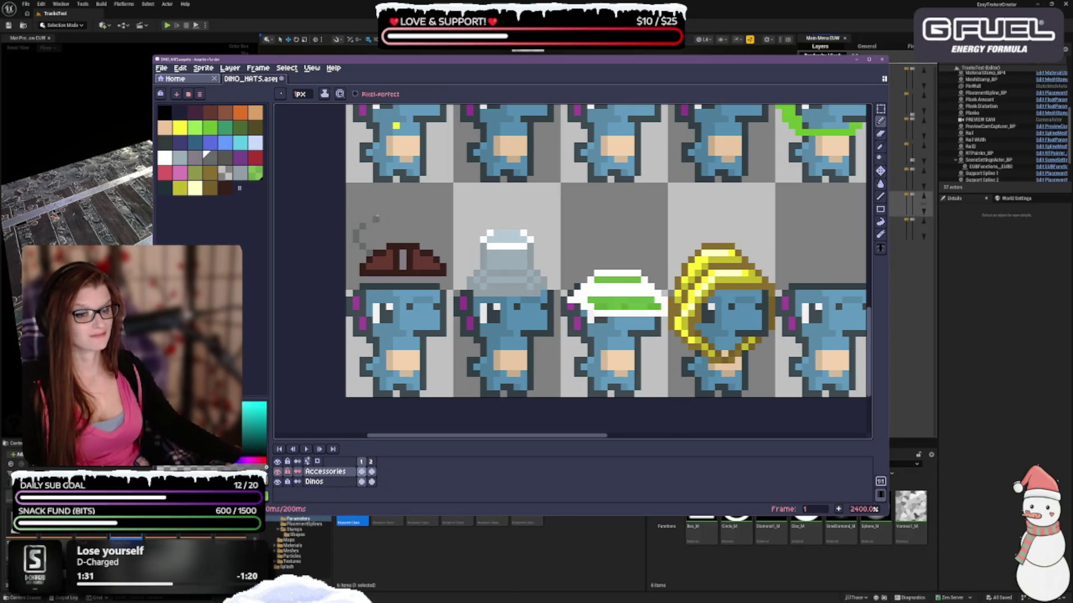
pyautogui.press('e')
pyautogui.press('b')
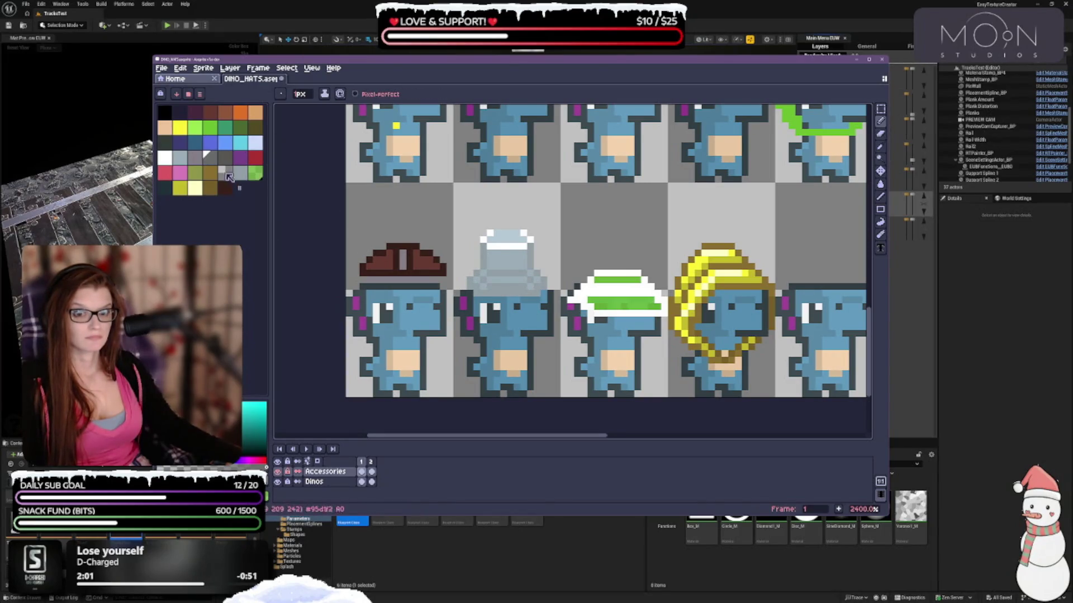
pyautogui.click(164, 158)
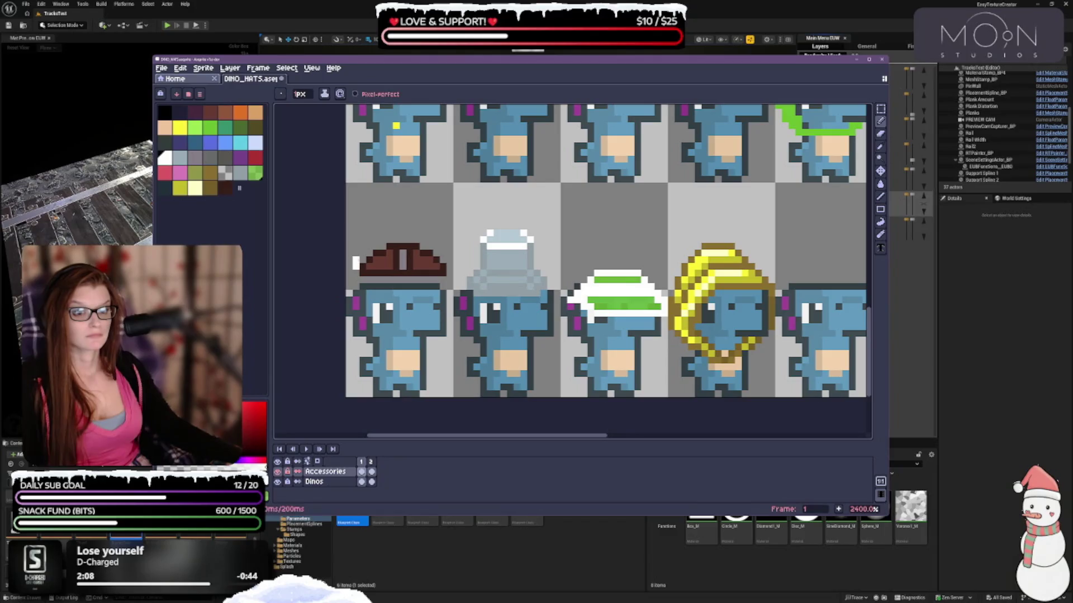
pyautogui.moveTo(354, 261); pyautogui.dragTo(349, 240)
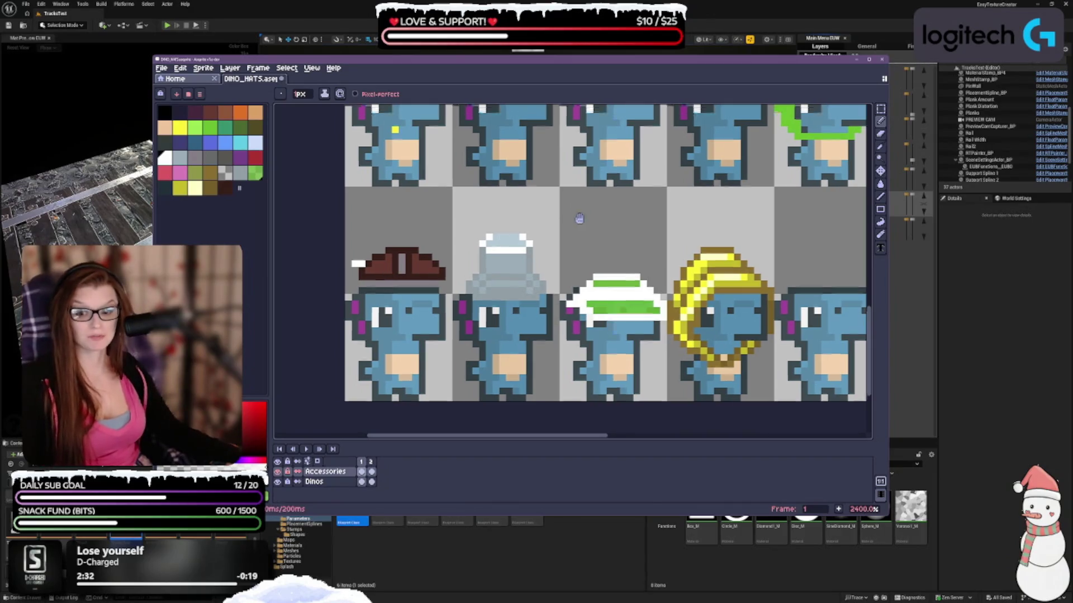
pyautogui.scroll(-2, 521, 323)
pyautogui.scroll(1, 521, 323)
pyautogui.scroll(1, 521, 323)
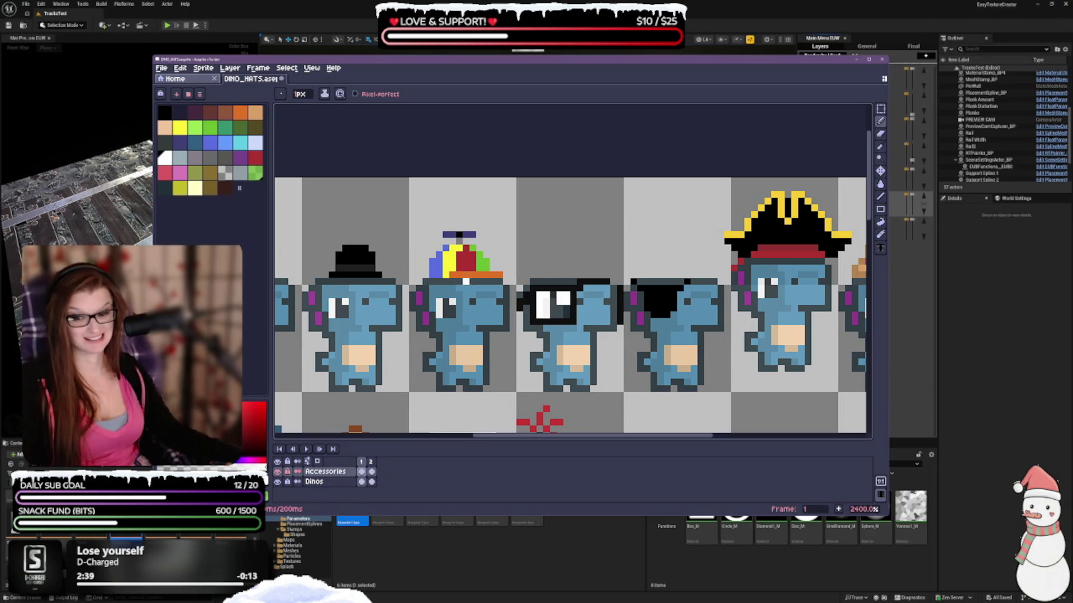
pyautogui.scroll(-1, 485, 240)
pyautogui.scroll(-2, 485, 239)
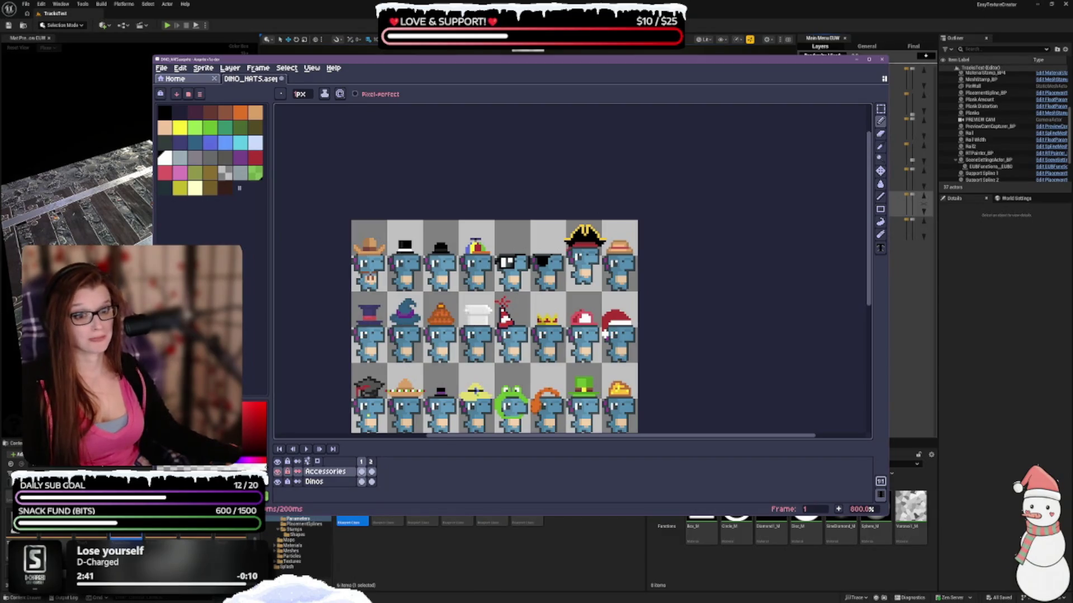
pyautogui.moveTo(445, 315); pyautogui.dragTo(457, 213)
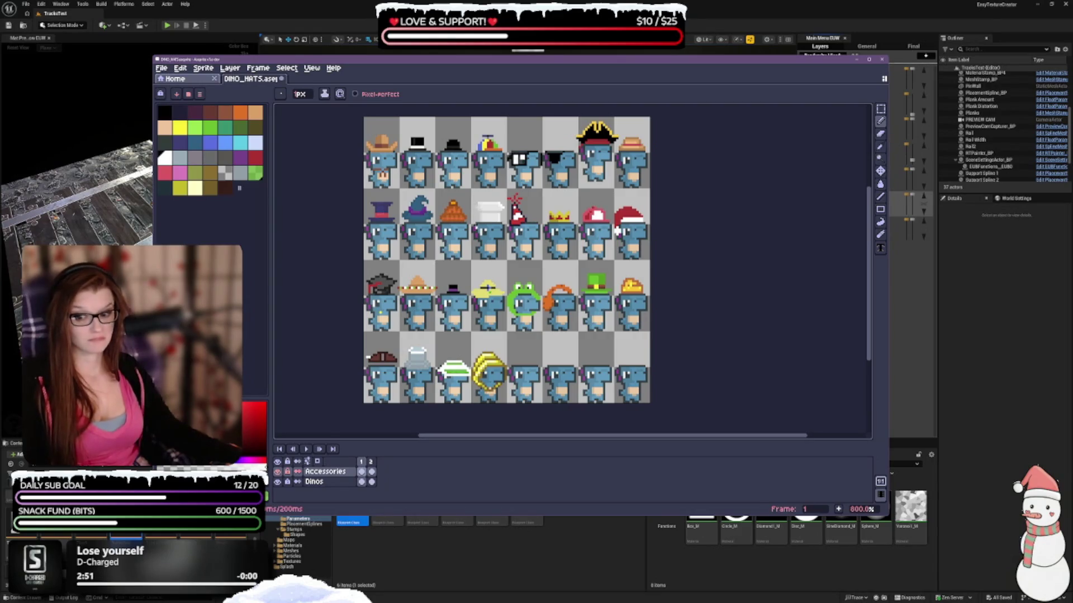
pyautogui.moveTo(481, 381); pyautogui.dragTo(480, 358)
pyautogui.scroll(1, 368, 365)
pyautogui.scroll(1, 368, 365)
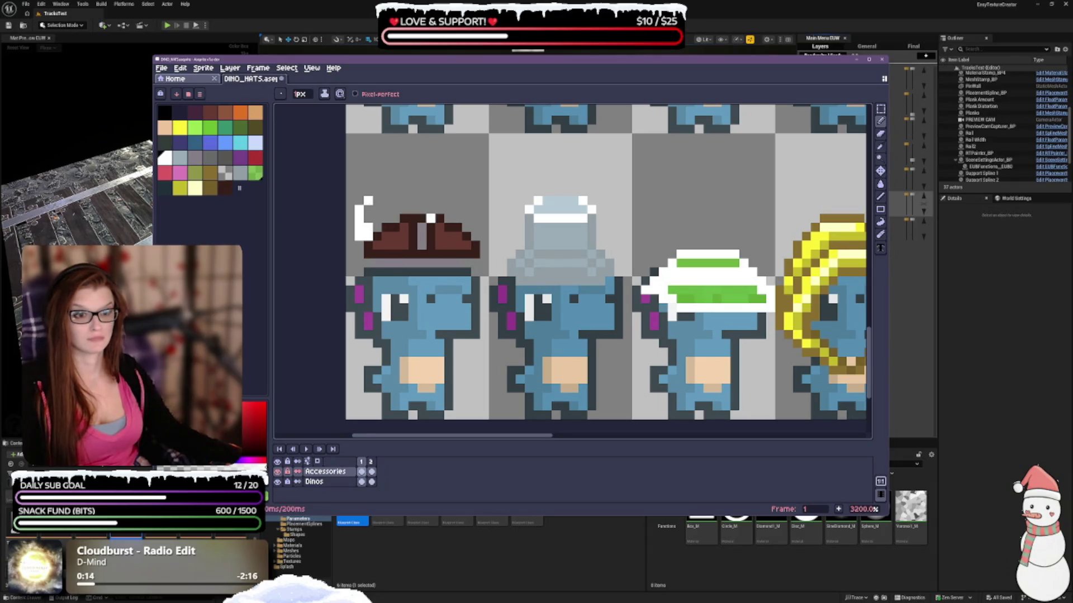
# Step: Undo the three previous strokes and erasures around the hat's left horn
pyautogui.scroll(-2, 425, 220)
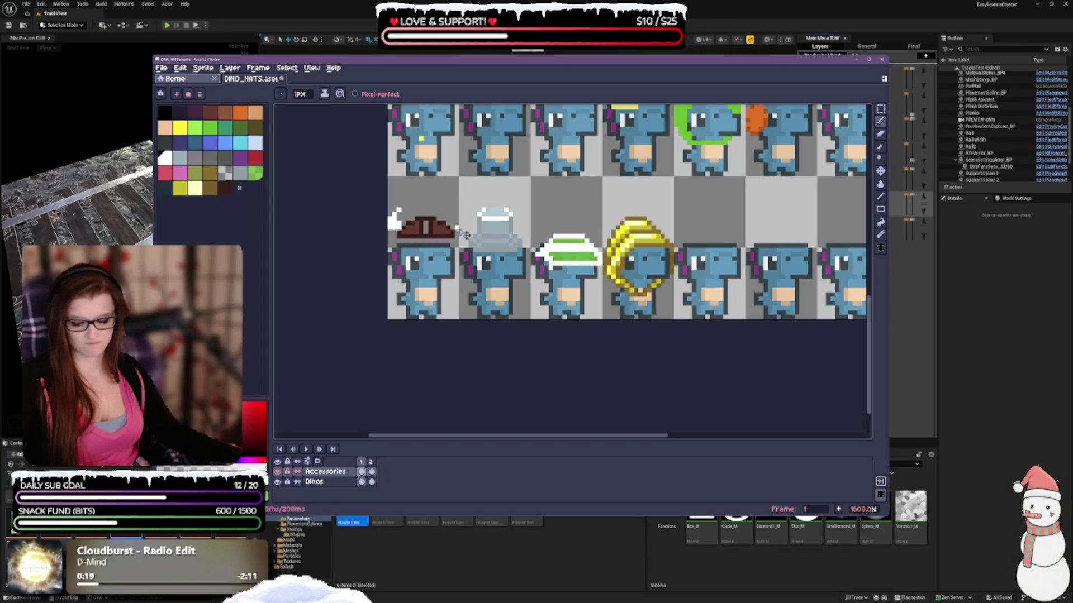
pyautogui.hotkey('ctrl', 'z')
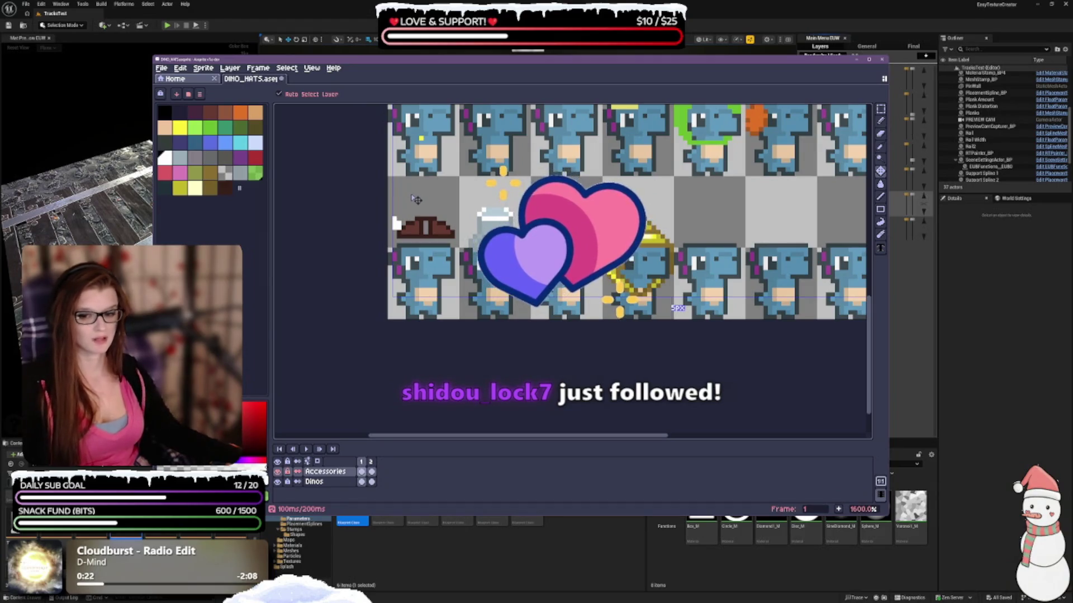
pyautogui.hotkey('ctrl', 'z')
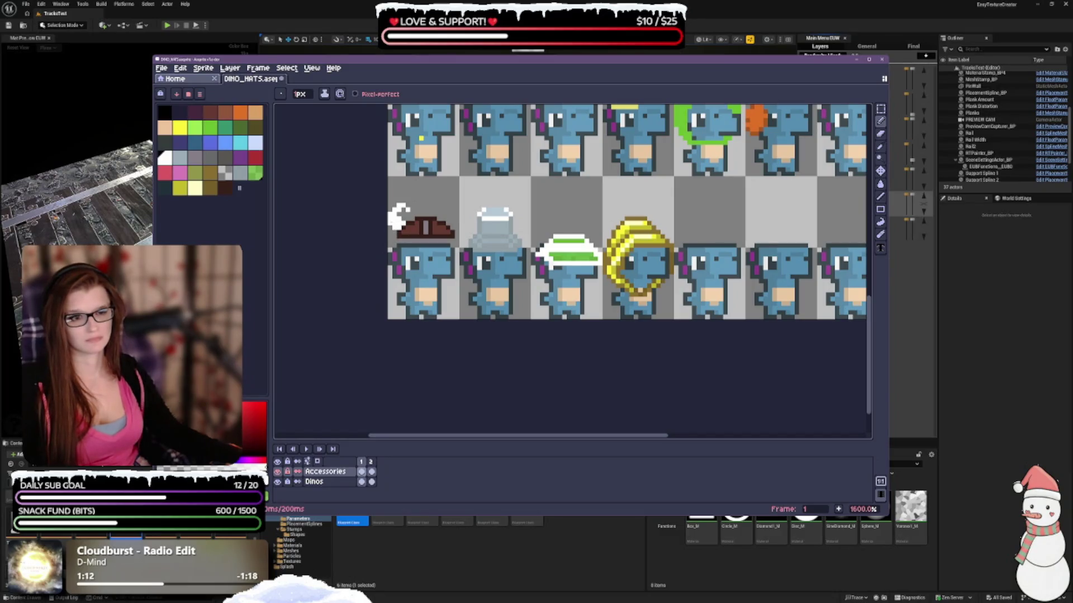
pyautogui.hotkey('ctrl', 'z')
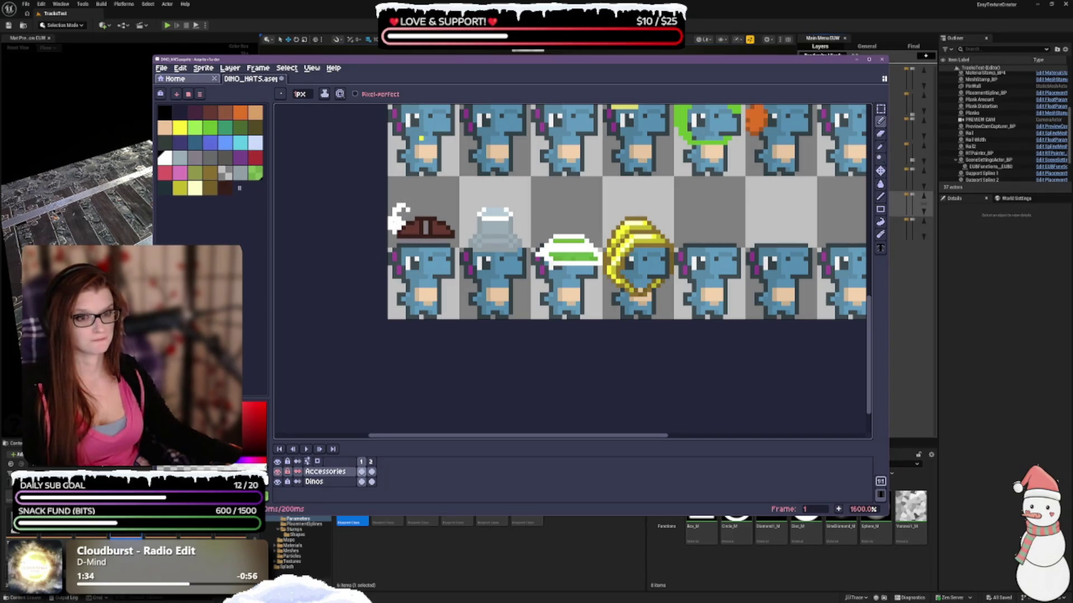
# Step: Erase stray white pixels and redraw the left horn as a tighter upward curve
pyautogui.press('e')
pyautogui.click(398, 211)
pyautogui.press('b')
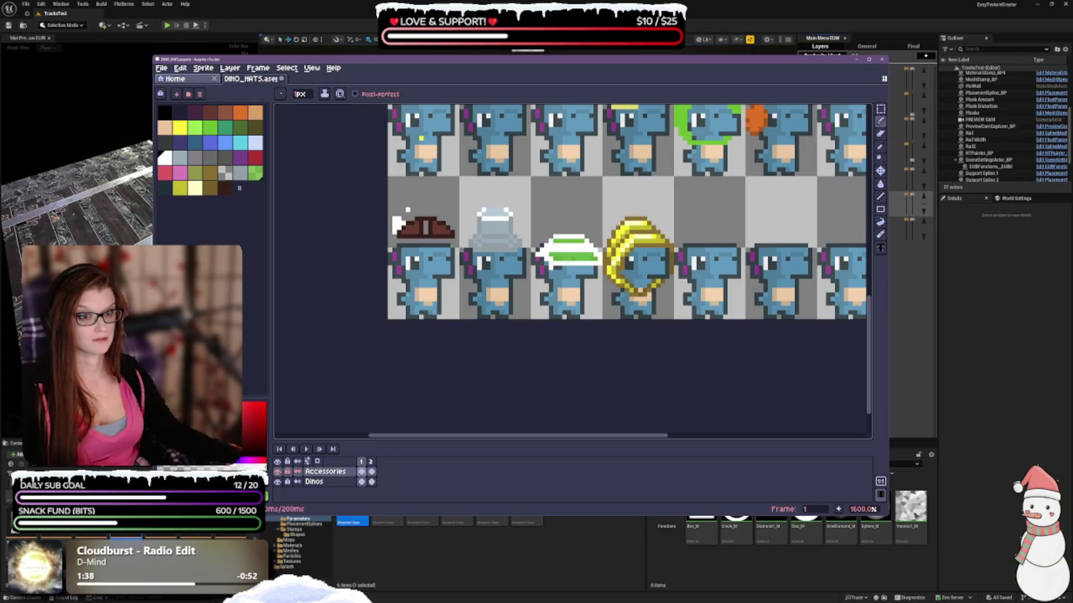
pyautogui.moveTo(398, 217); pyautogui.dragTo(403, 209)
pyautogui.click(407, 215)
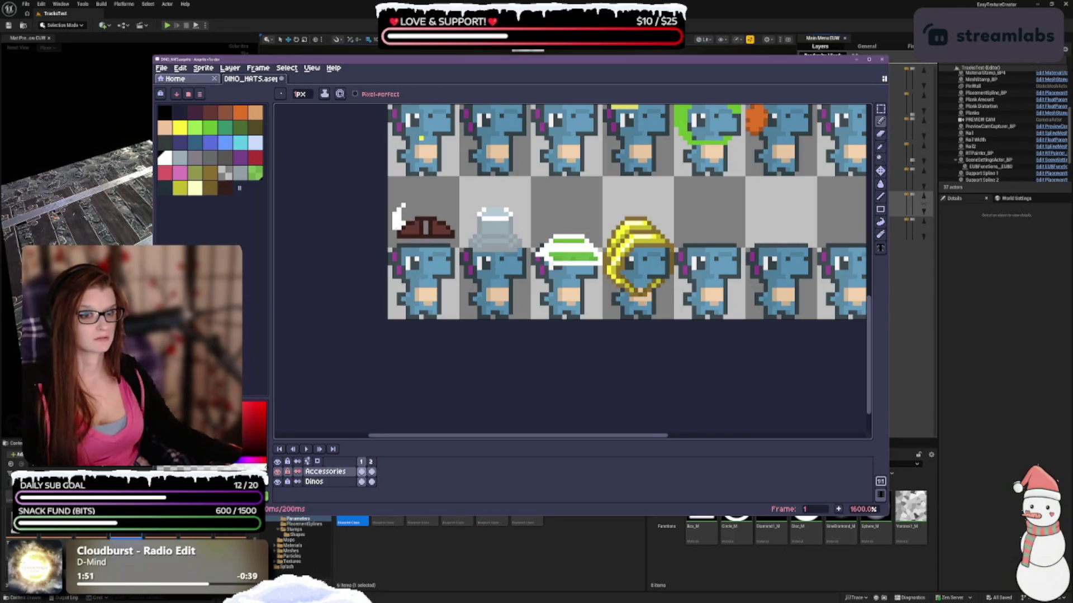
# Step: Undo the last stroke and draw a matching white horn on the hat's right side
pyautogui.hotkey('ctrl', 'z')
pyautogui.hotkey('ctrl', 'z')
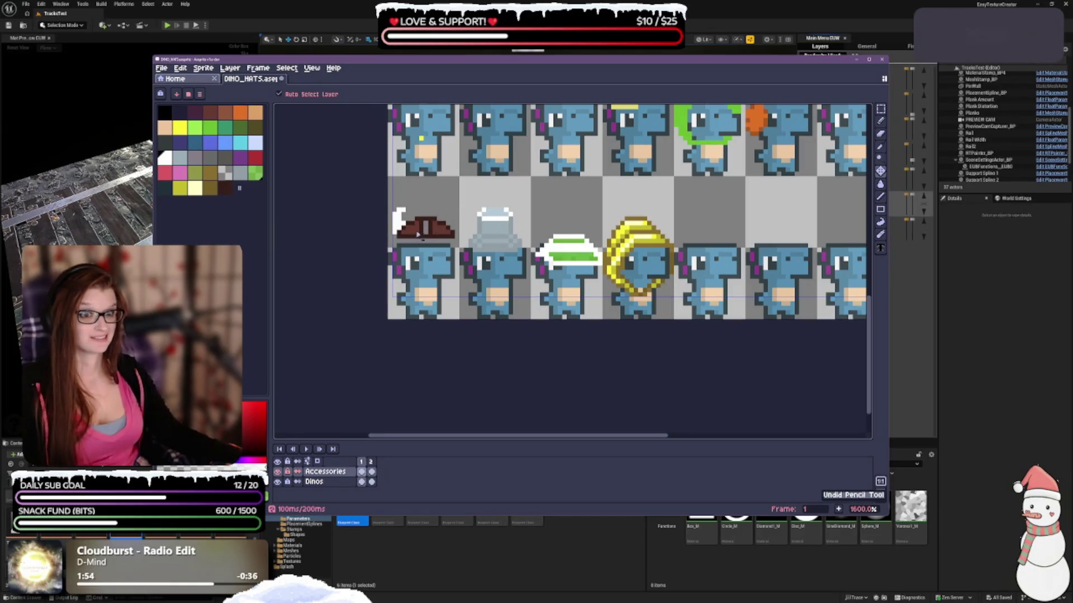
pyautogui.press('b')
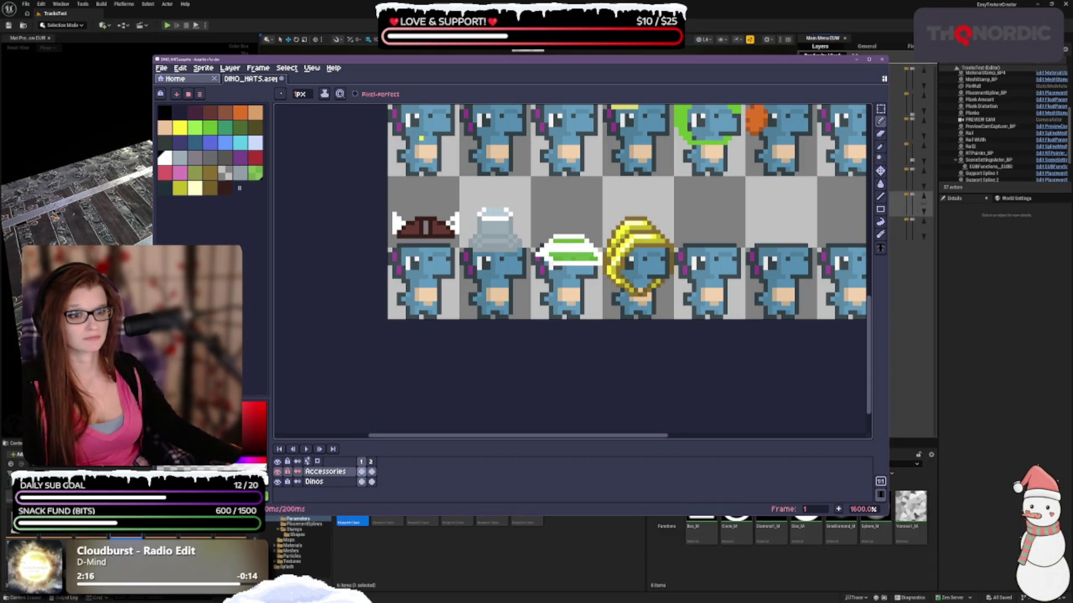
pyautogui.scroll(1, 466, 255)
pyautogui.scroll(1, 466, 255)
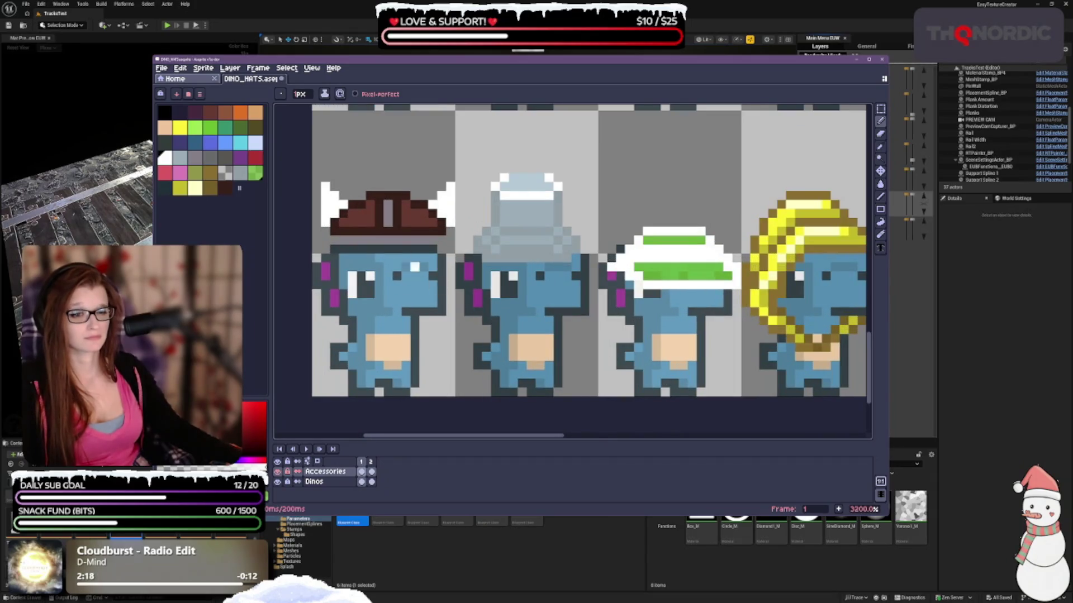
pyautogui.scroll(-1, 415, 267)
pyautogui.moveTo(502, 252); pyautogui.dragTo(530, 258)
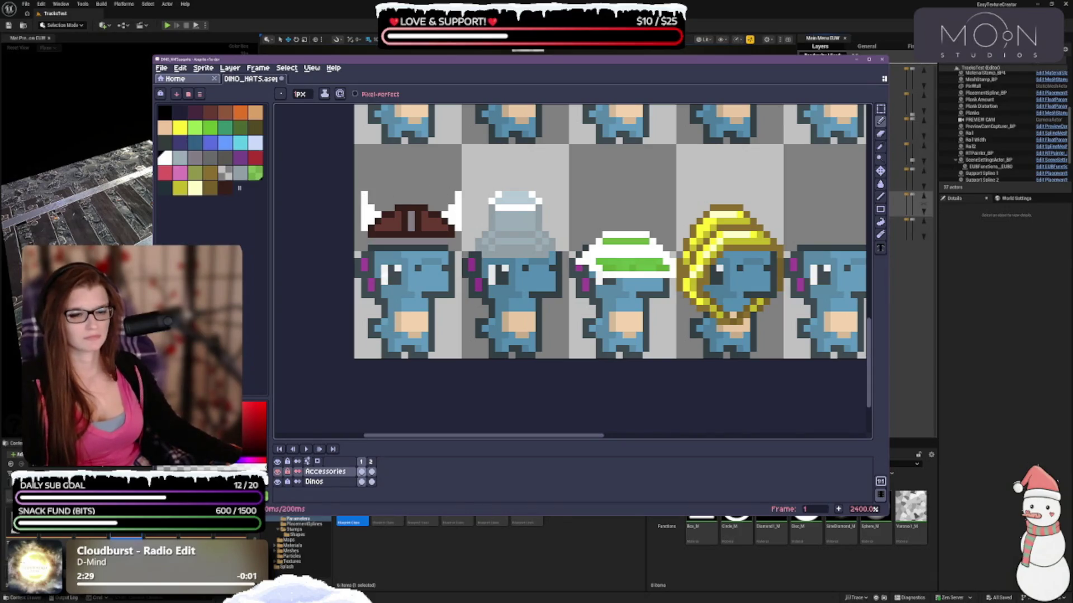
pyautogui.scroll(-3, 382, 229)
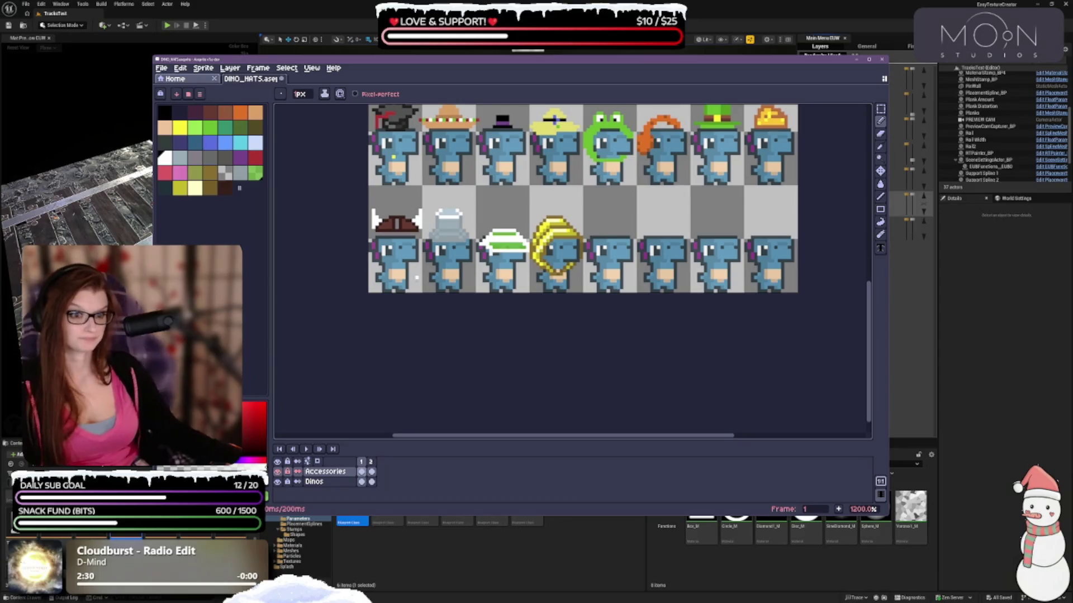
# Step: Select the whole viking hat, shift it one pixel down, commit, and deselect
pyautogui.click(881, 109)
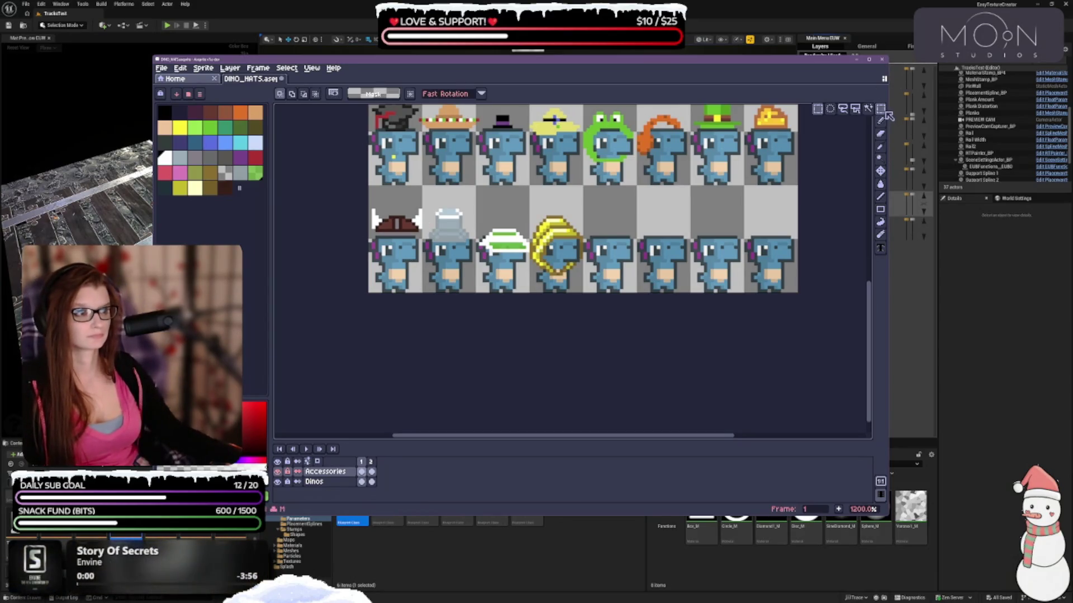
pyautogui.scroll(1, 434, 201)
pyautogui.moveTo(351, 211); pyautogui.dragTo(416, 241)
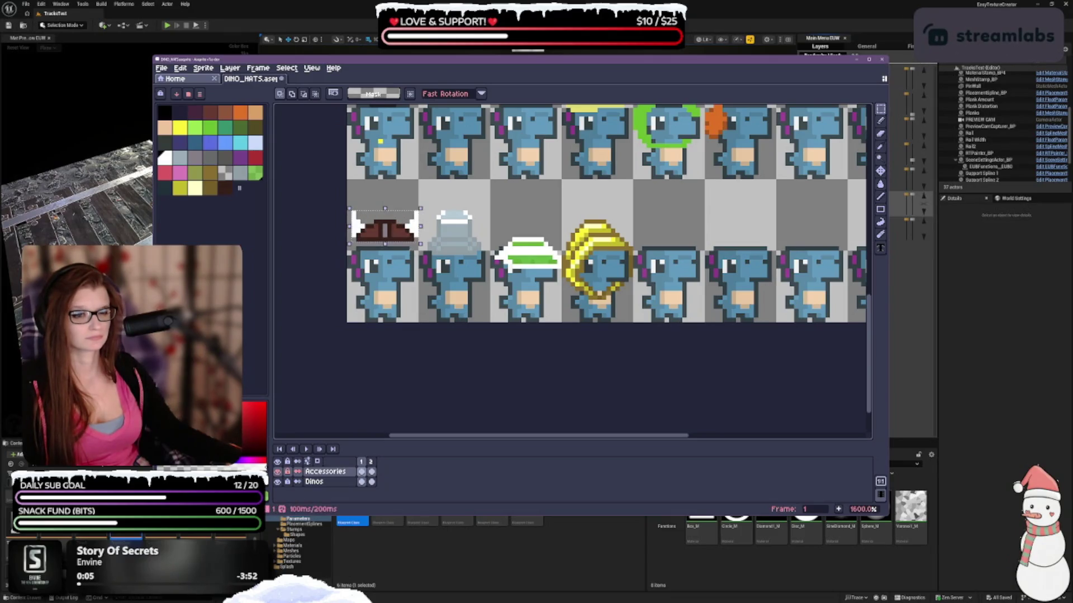
pyautogui.click(394, 233)
pyautogui.moveTo(393, 240); pyautogui.dragTo(392, 245)
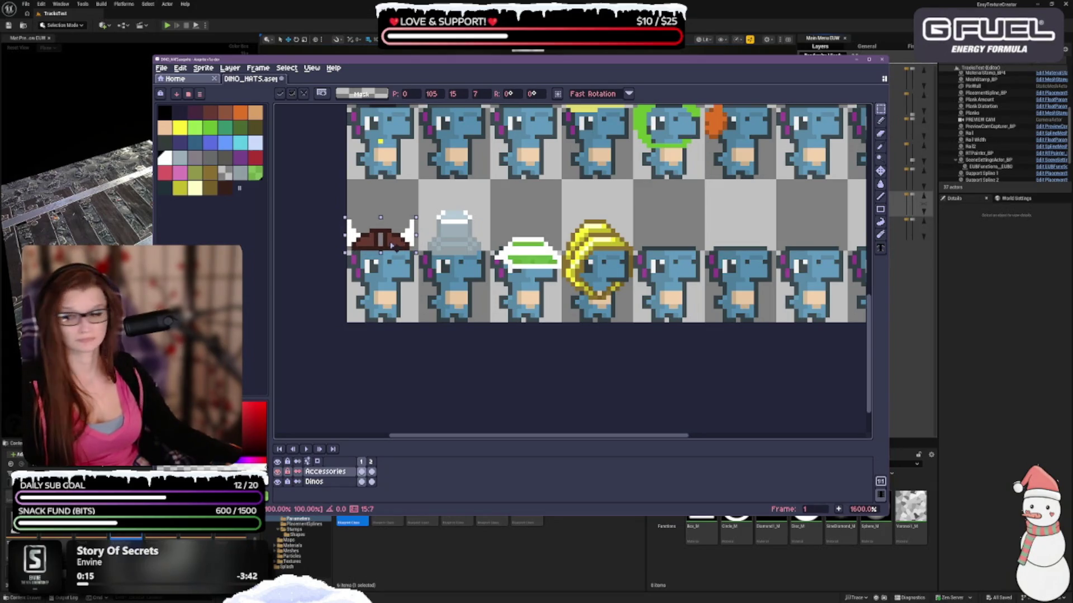
pyautogui.moveTo(392, 245); pyautogui.dragTo(392, 239)
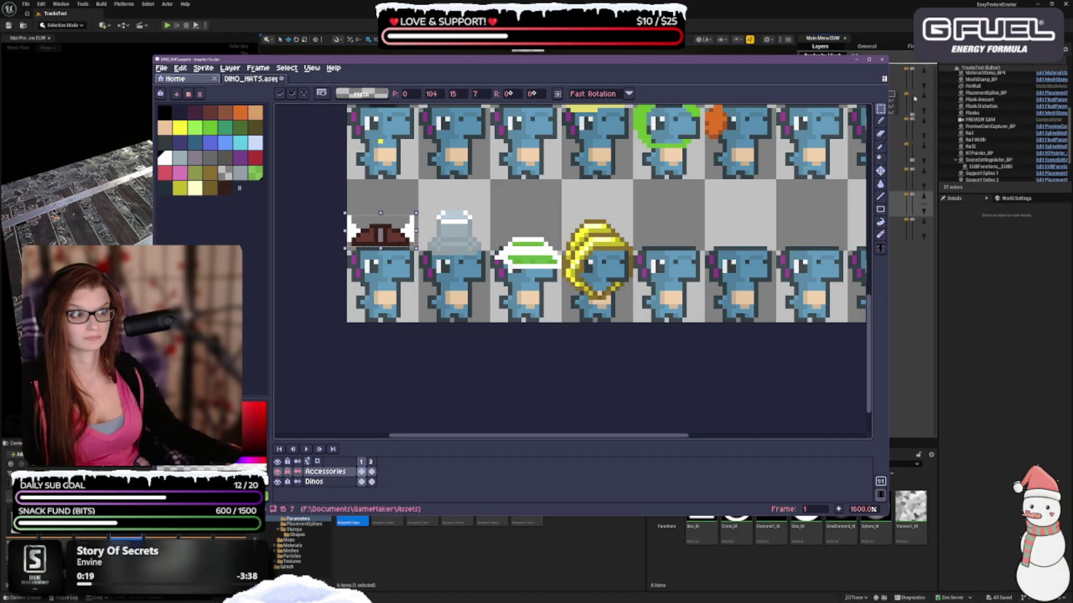
pyautogui.click(880, 120)
pyautogui.hotkey('ctrl', 'd')
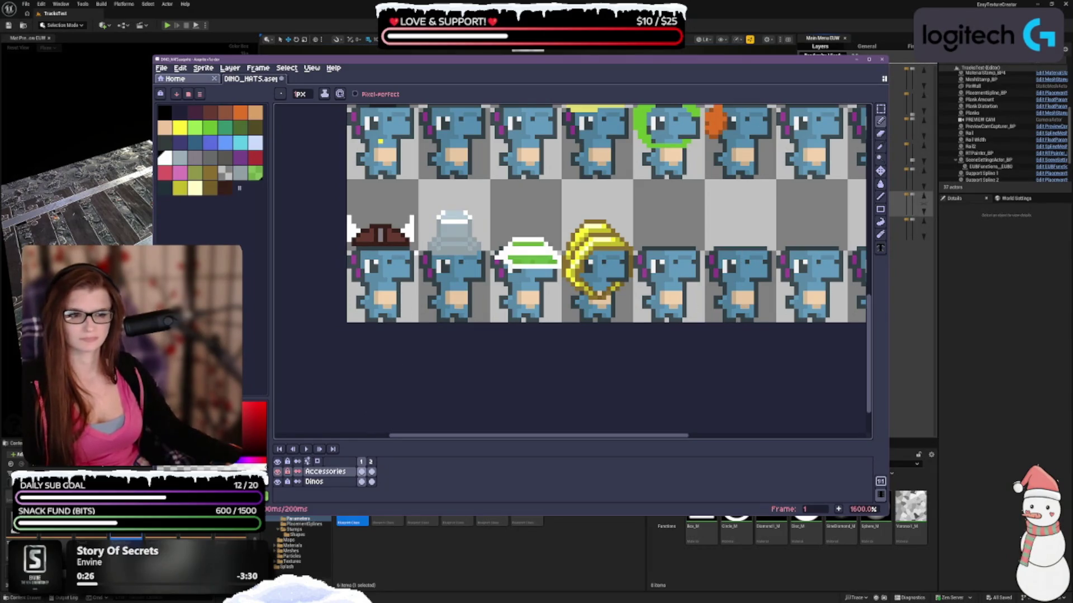
# Step: Select the right horn, nudge it inward against the brim tip, and deselect
pyautogui.scroll(1, 404, 319)
pyautogui.scroll(1, 401, 335)
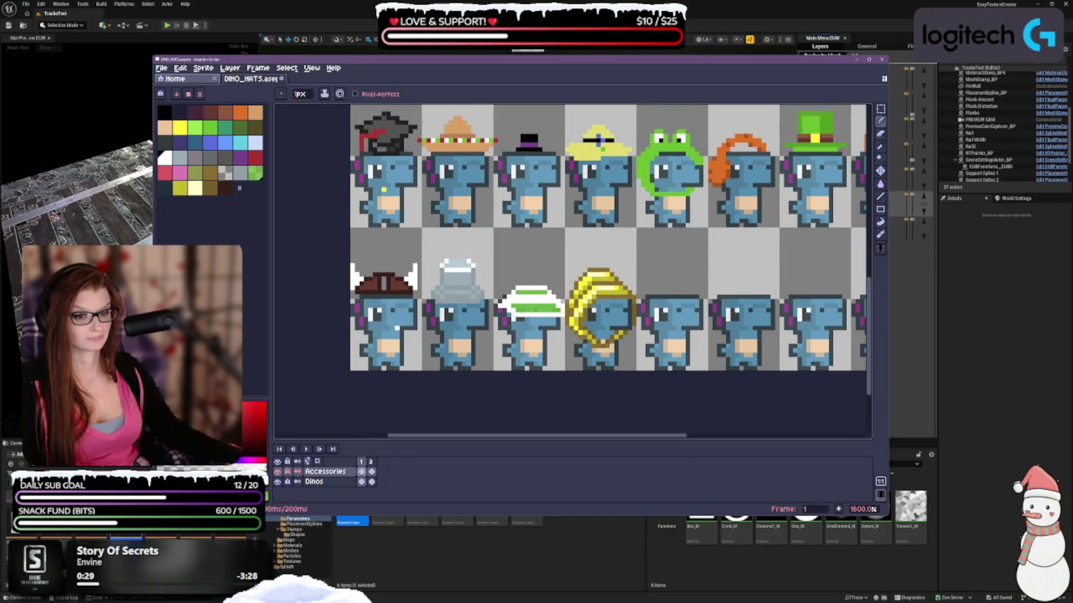
pyautogui.scroll(1, 398, 323)
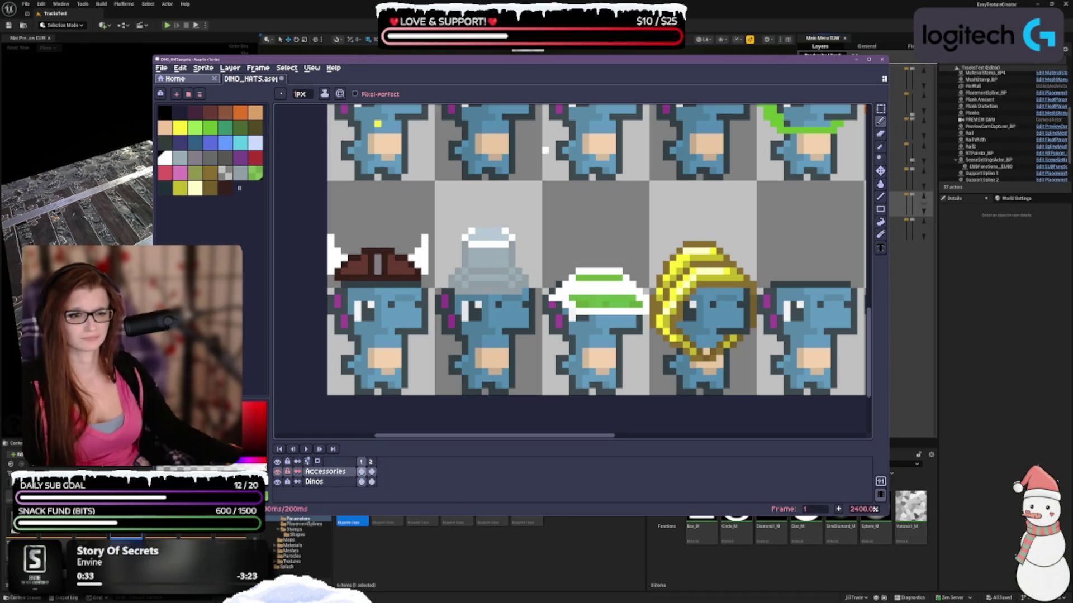
pyautogui.click(880, 109)
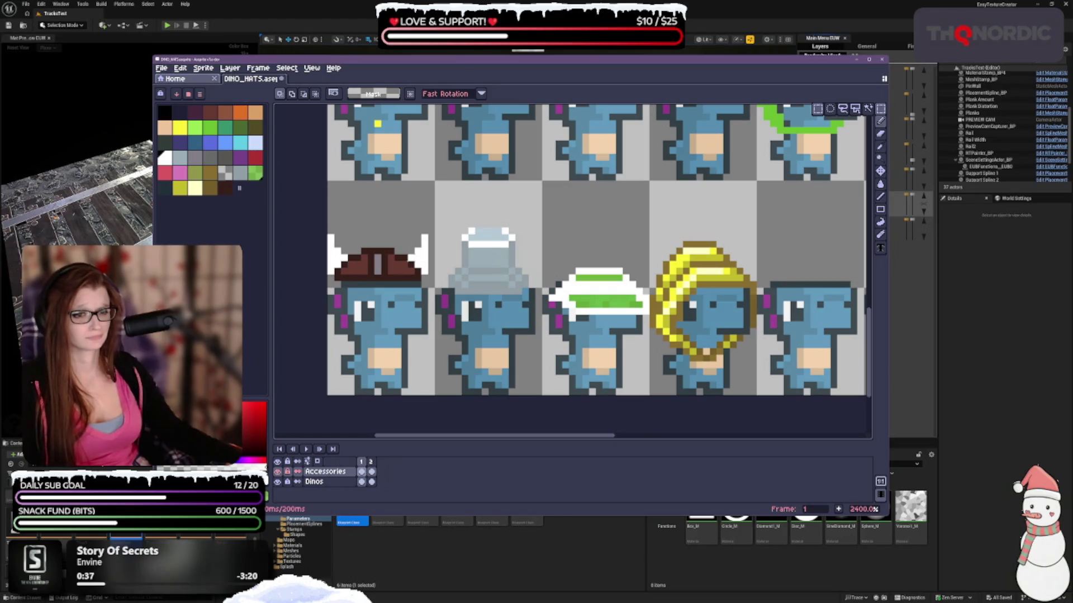
pyautogui.click(298, 95)
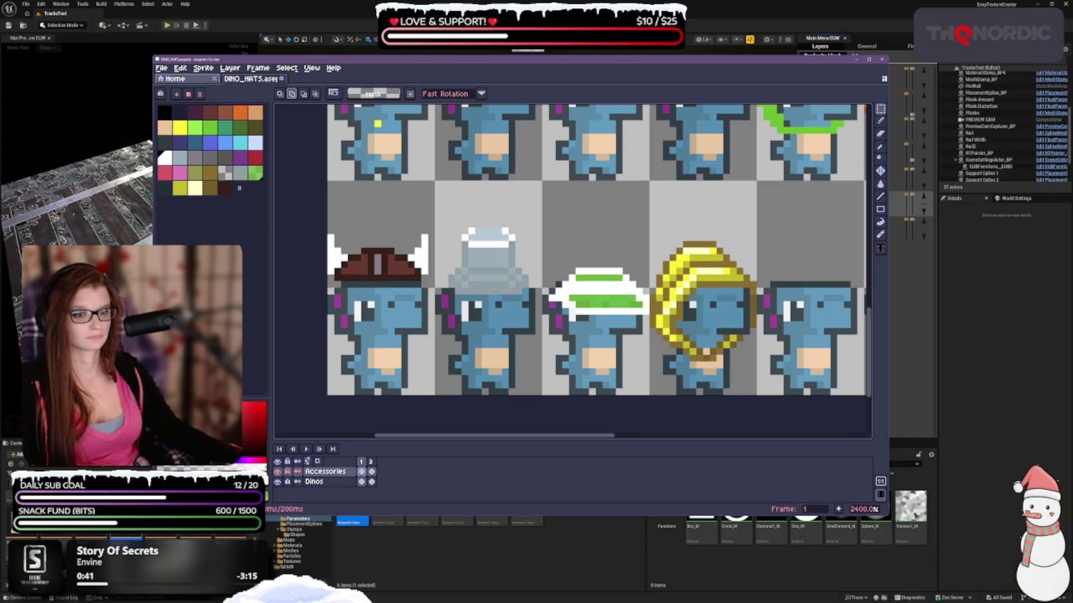
pyautogui.moveTo(419, 232); pyautogui.dragTo(429, 276)
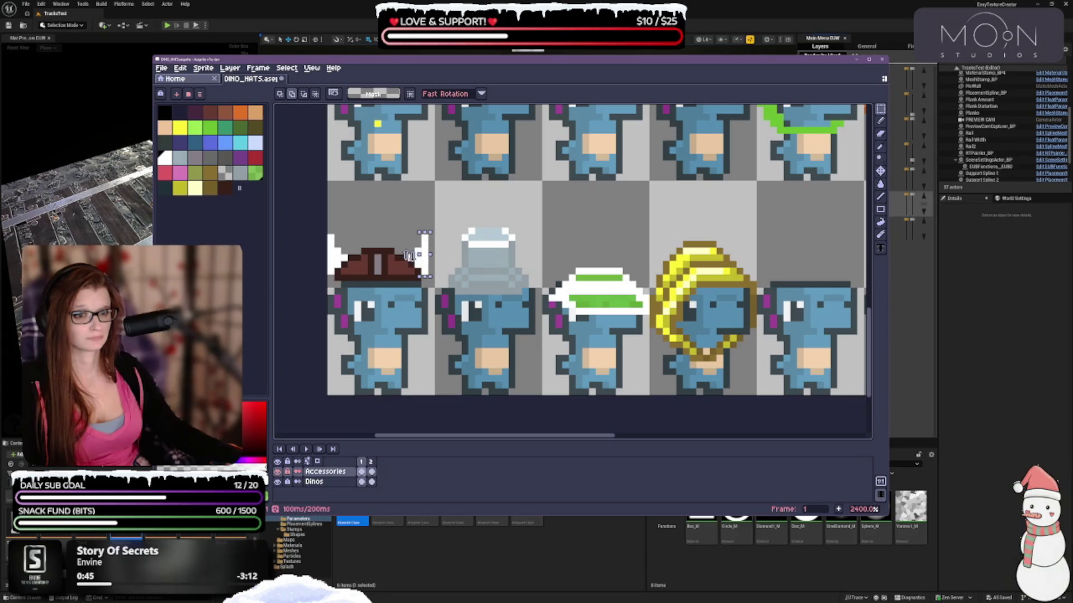
pyautogui.scroll(3, 430, 274)
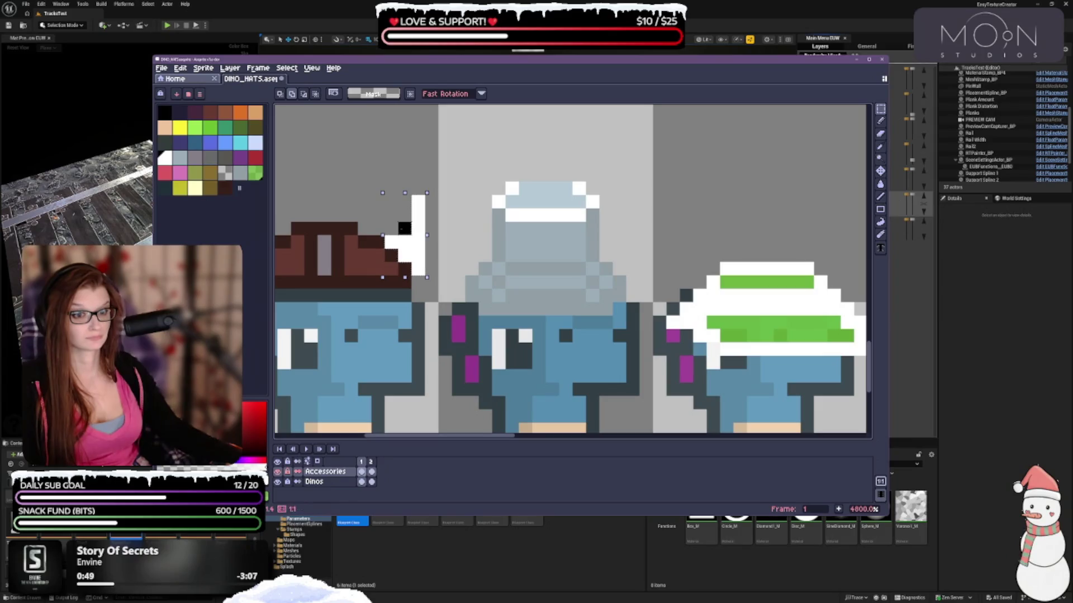
pyautogui.scroll(-1, 401, 194)
pyautogui.scroll(-1, 425, 229)
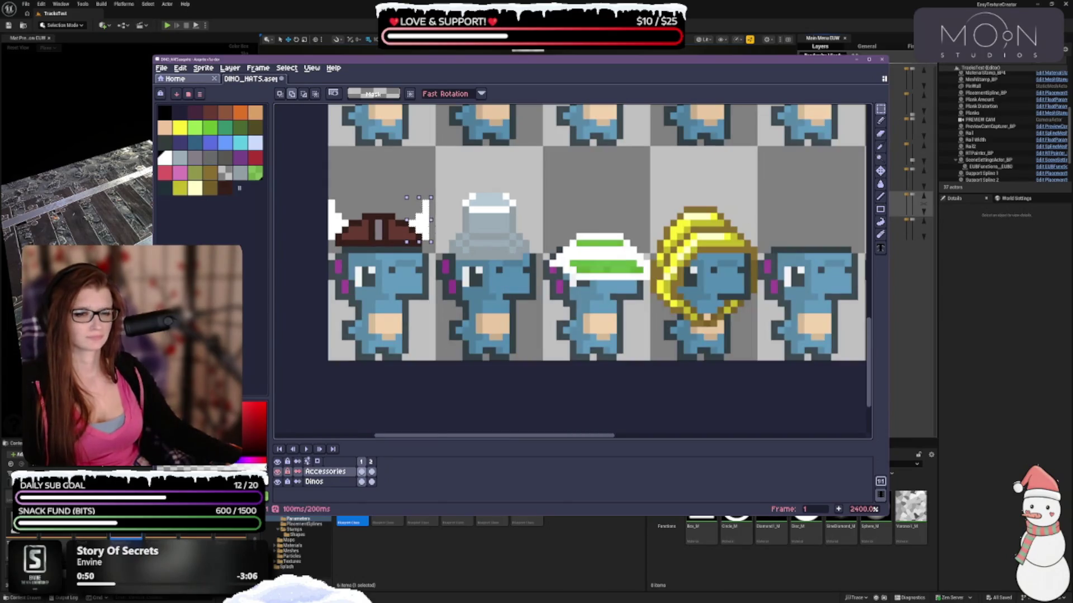
pyautogui.click(430, 231)
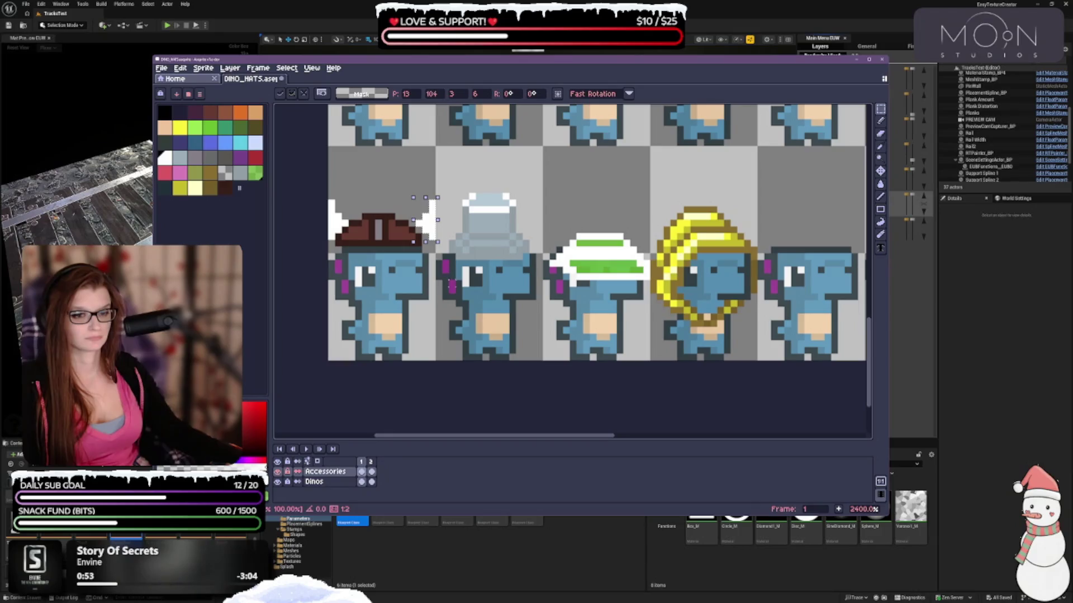
pyautogui.hotkey('ctrl', 'd')
pyautogui.click(880, 120)
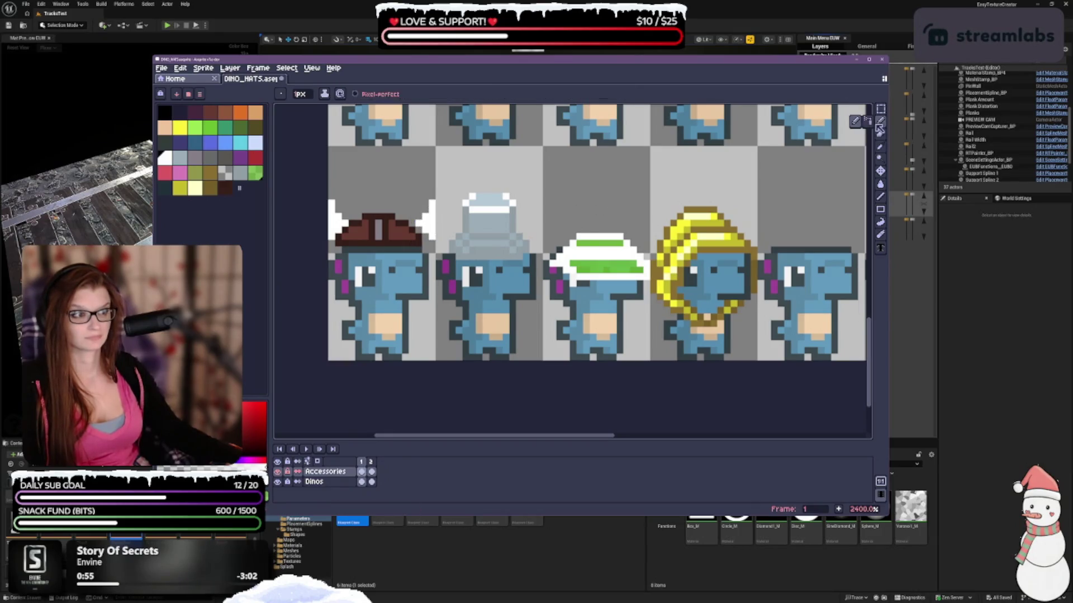
pyautogui.click(224, 187)
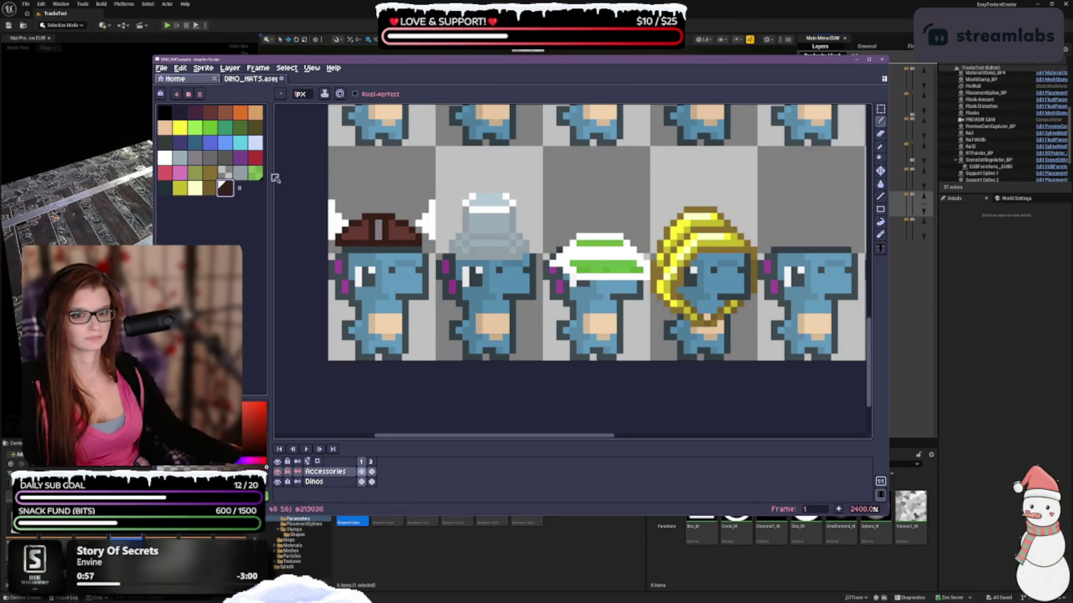
# Step: Paint over the grey pixel in the viking hat's middle with the darker brown swatch
pyautogui.scroll(-2, 400, 228)
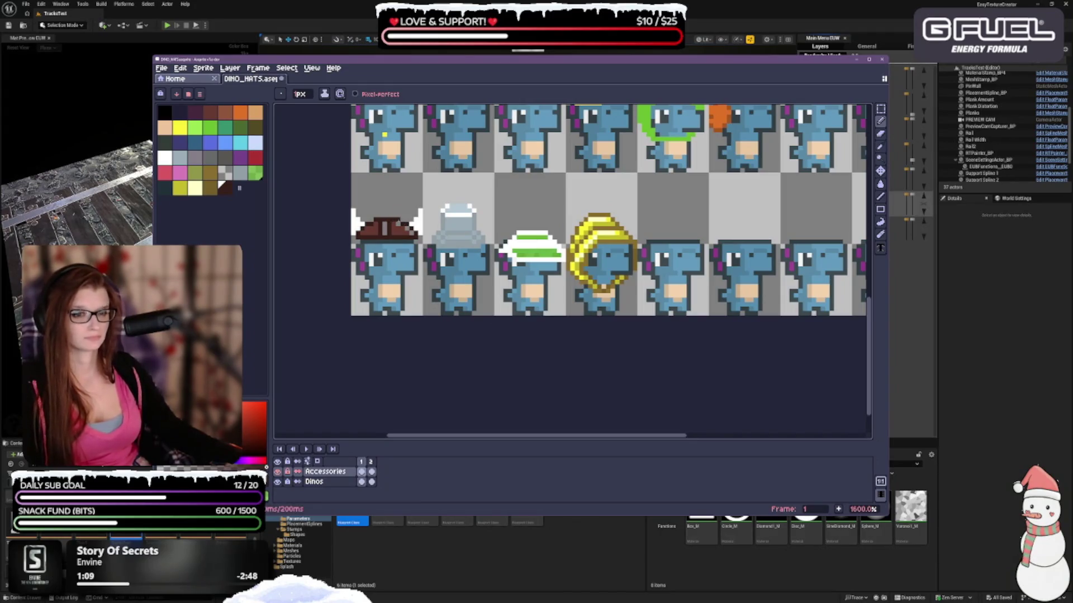
pyautogui.press('e')
pyautogui.press('b')
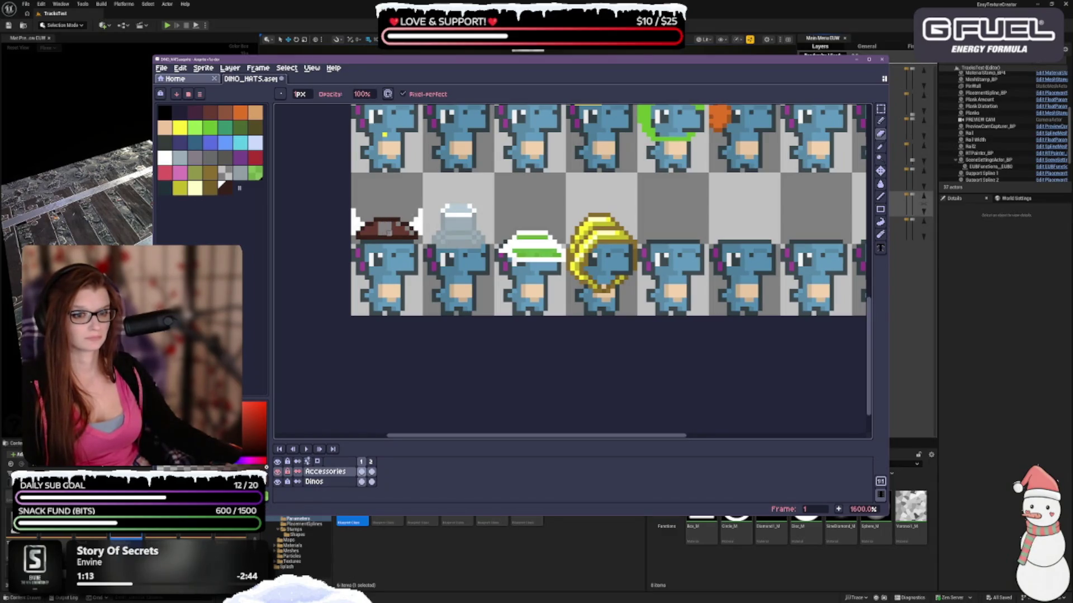
pyautogui.moveTo(457, 264); pyautogui.dragTo(506, 289)
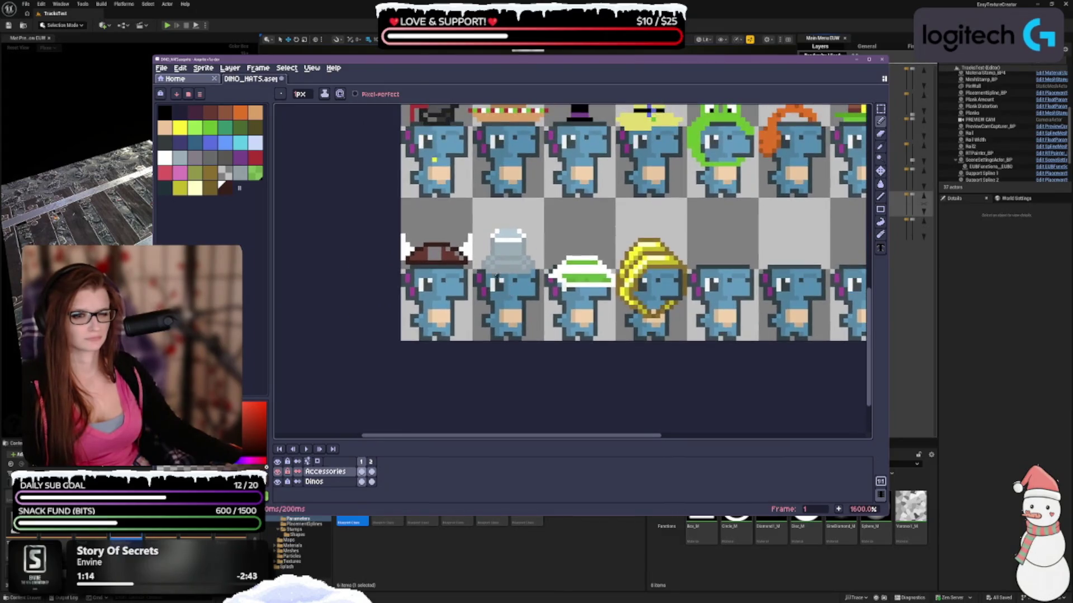
pyautogui.click(207, 112)
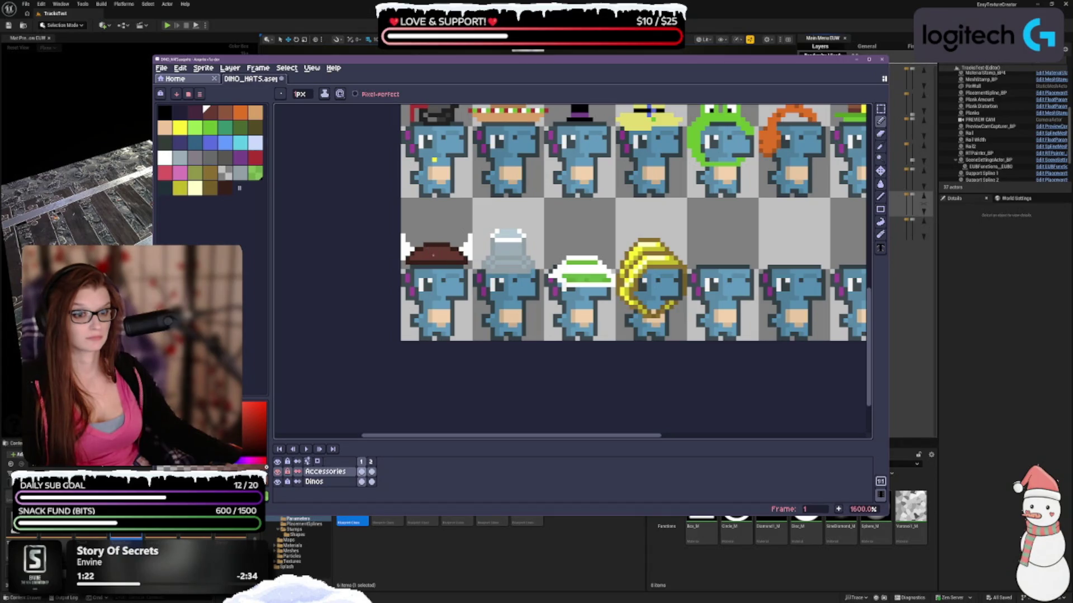
pyautogui.click(225, 188)
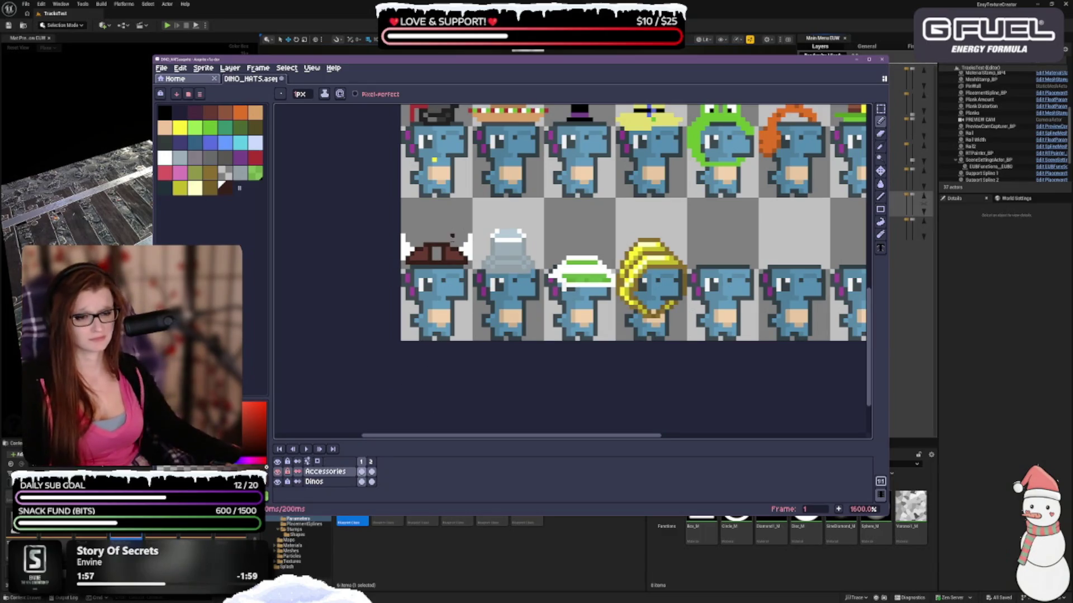
pyautogui.scroll(-1, 447, 265)
pyautogui.scroll(3, 447, 254)
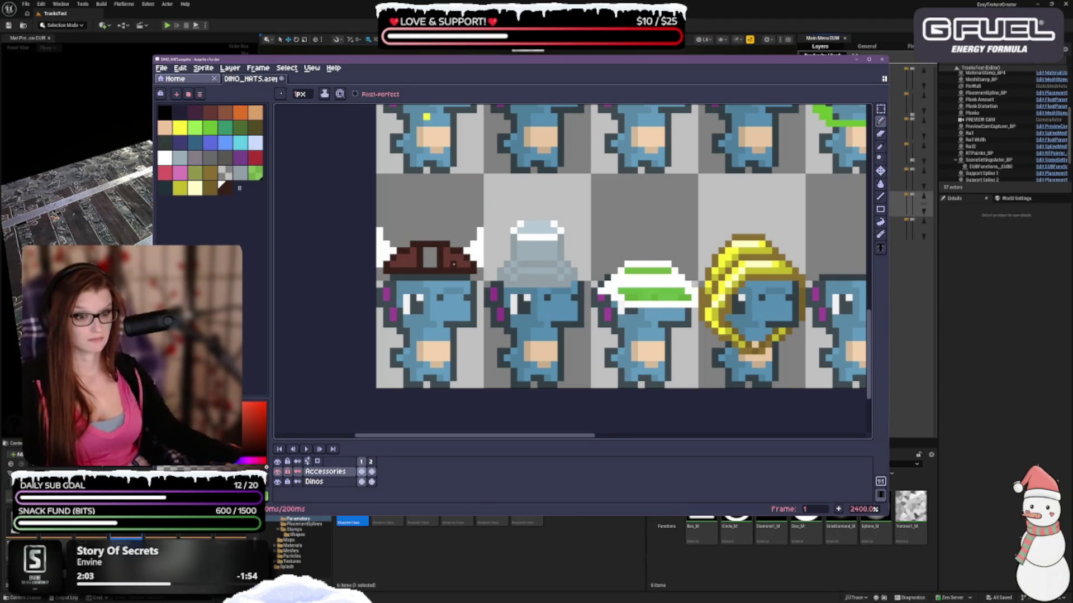
pyautogui.click(424, 254)
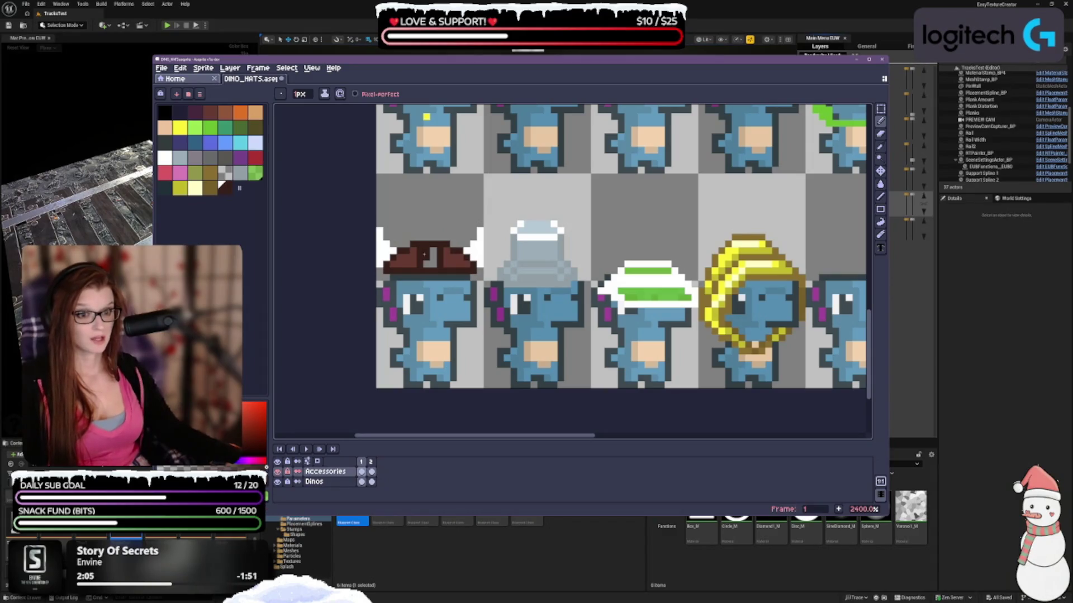
pyautogui.click(210, 112)
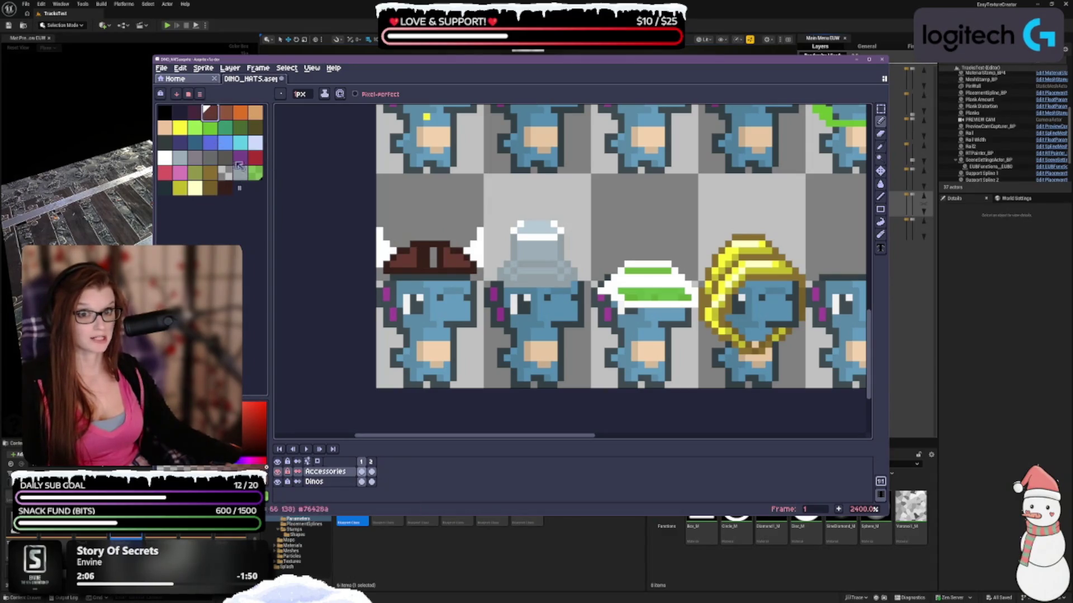
pyautogui.scroll(-3, 447, 224)
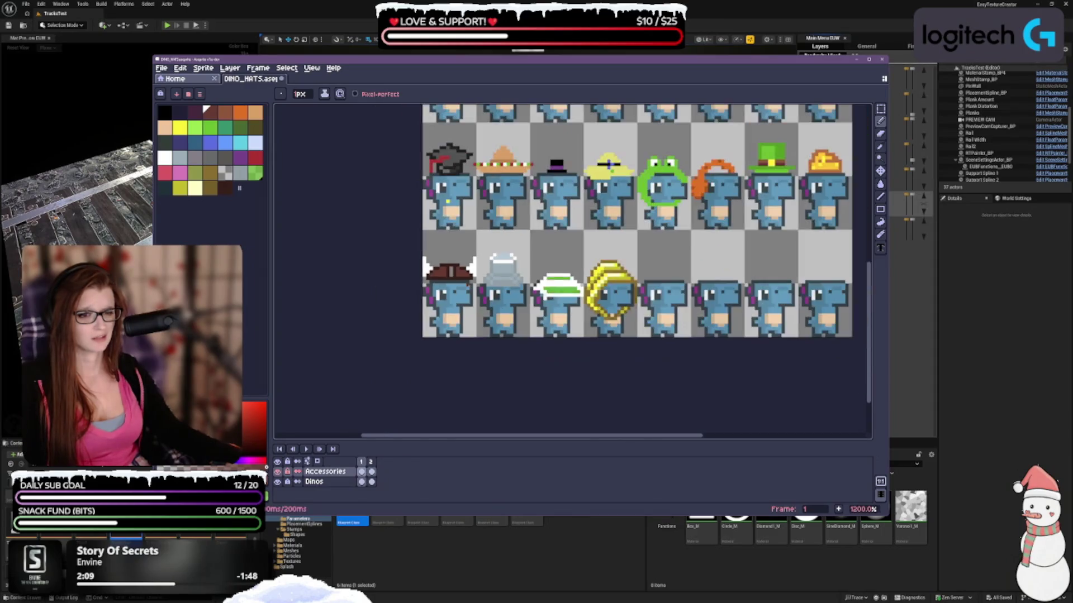
pyautogui.scroll(1, 417, 294)
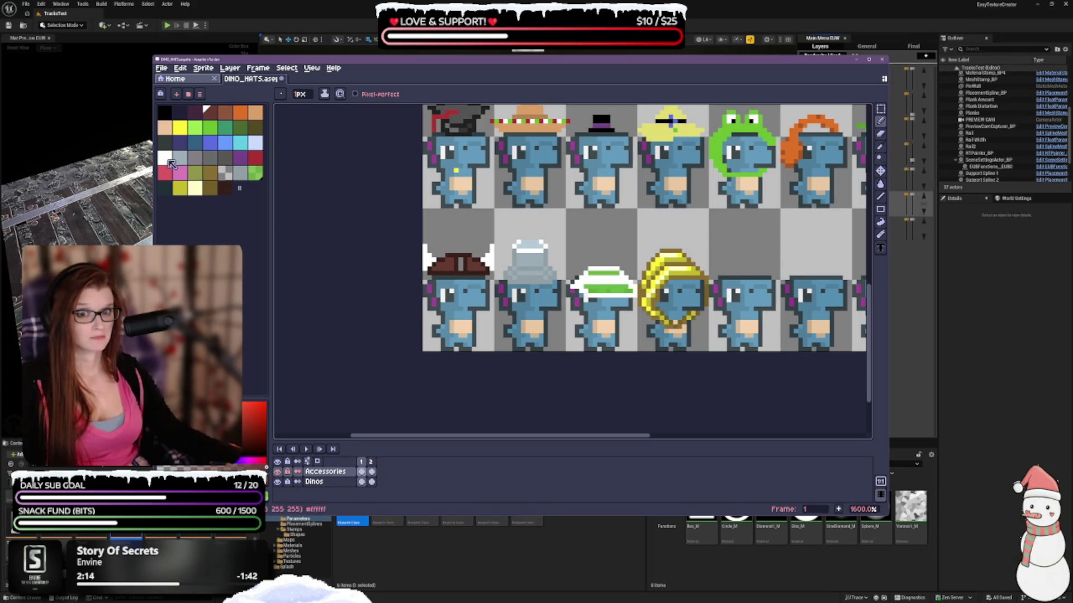
pyautogui.click(165, 159)
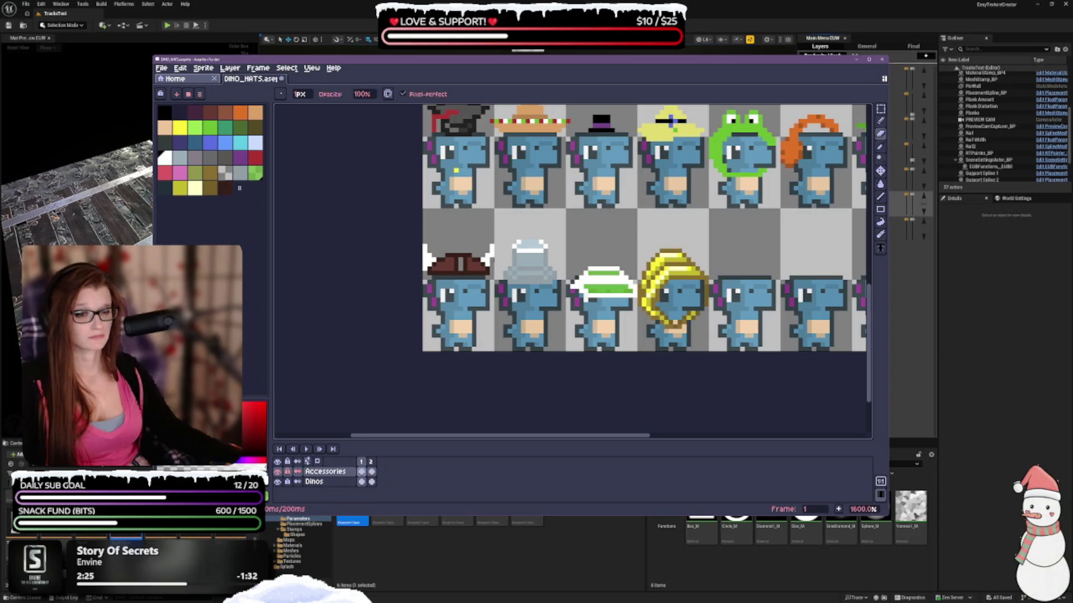
pyautogui.hotkey('ctrl', 'z')
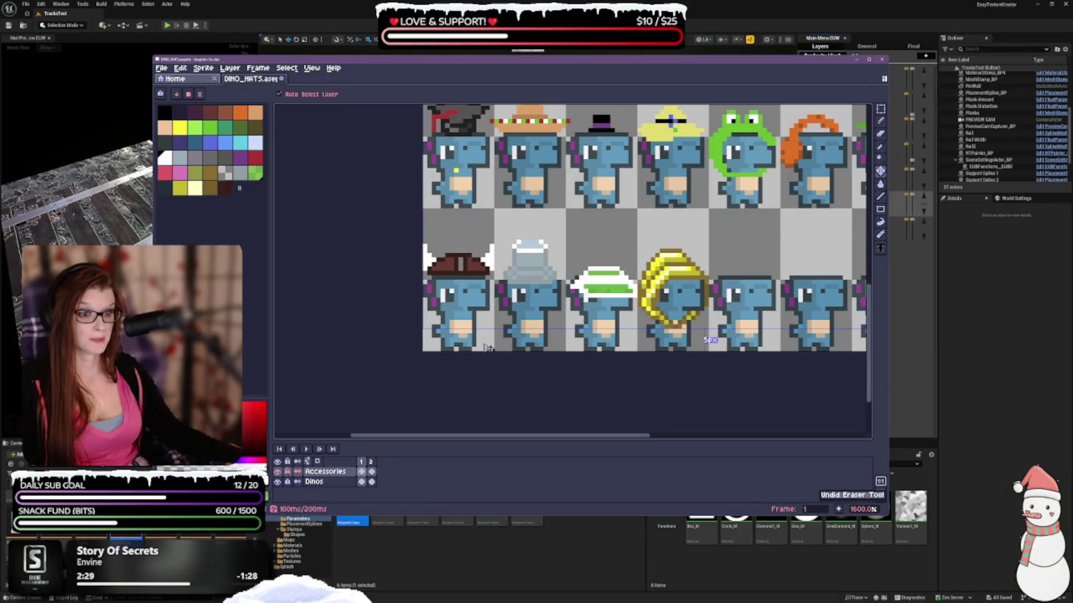
pyautogui.scroll(2, 472, 302)
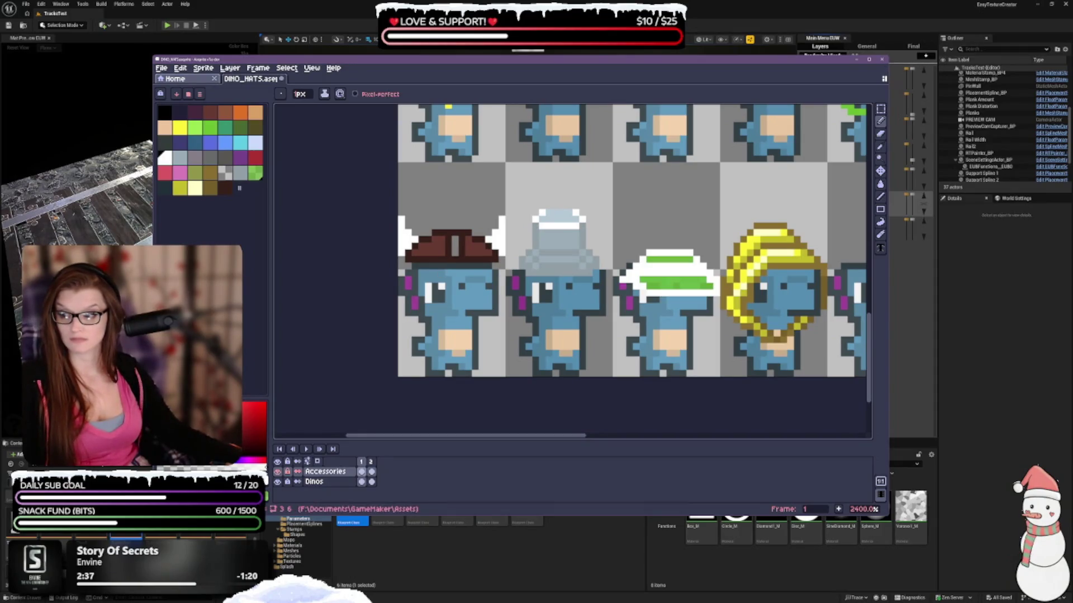
pyautogui.scroll(-3, 462, 253)
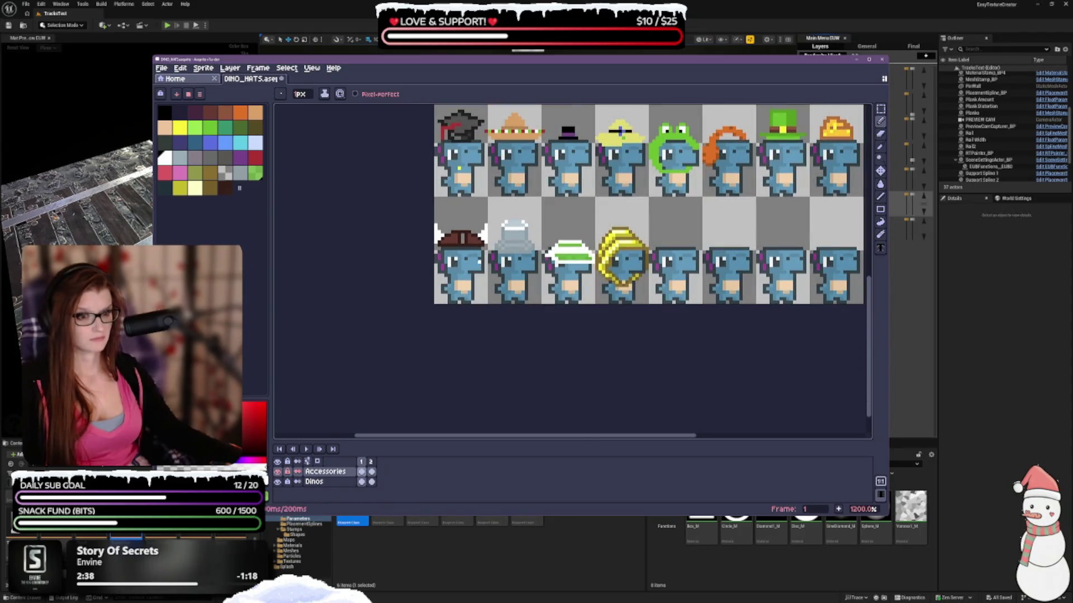
pyautogui.click(210, 158)
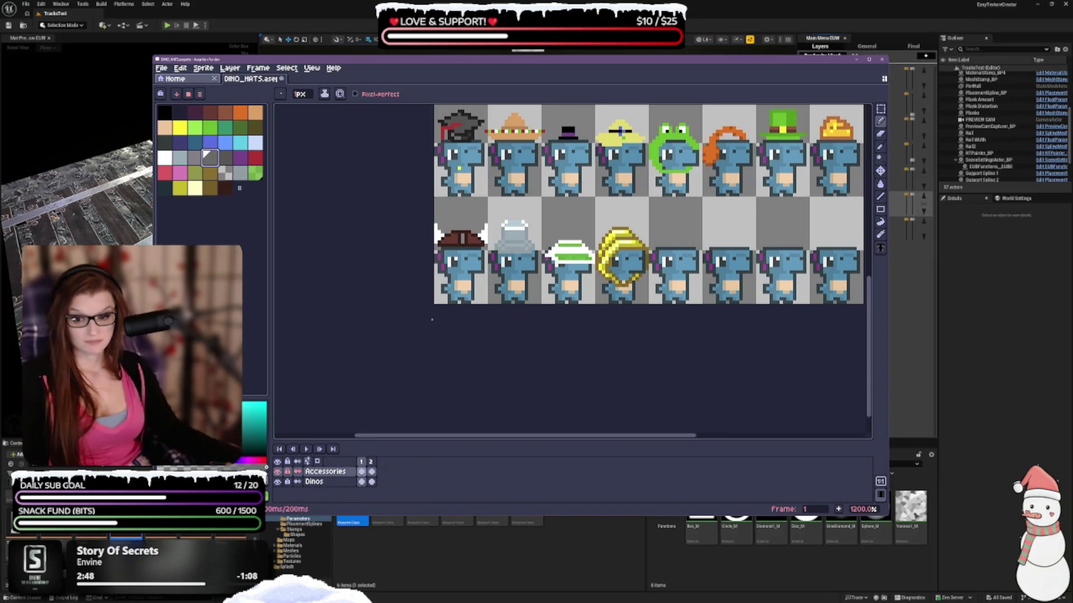
pyautogui.scroll(1, 456, 197)
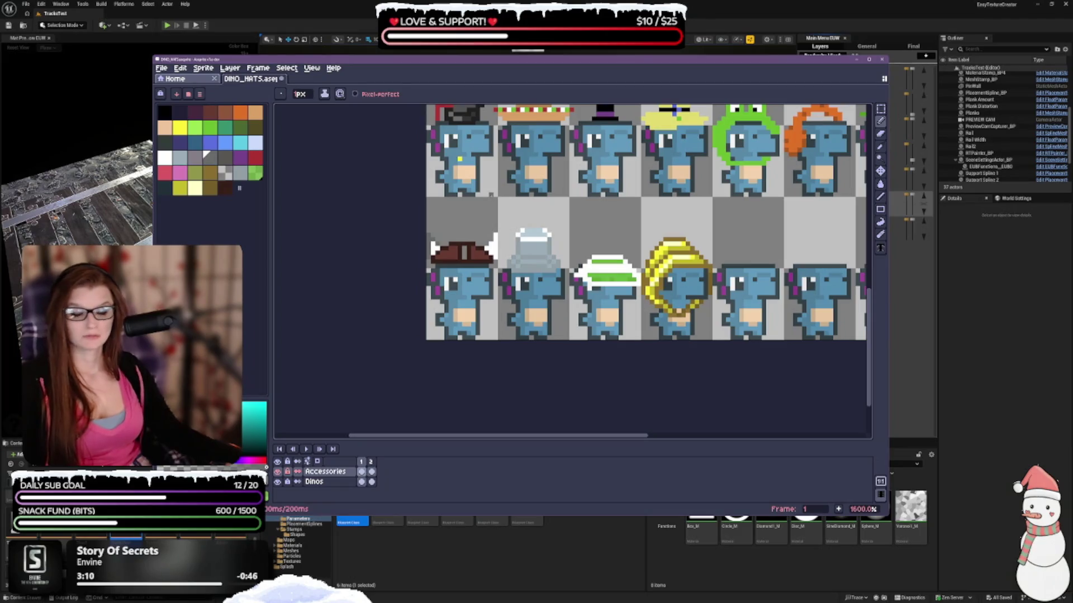
pyautogui.press('v')
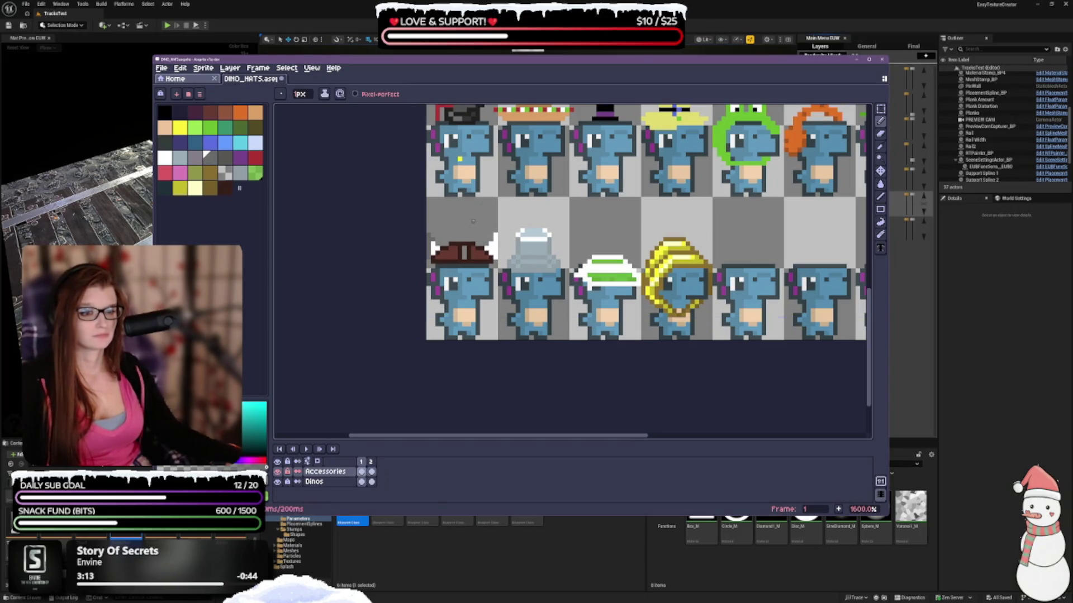
pyautogui.press('b')
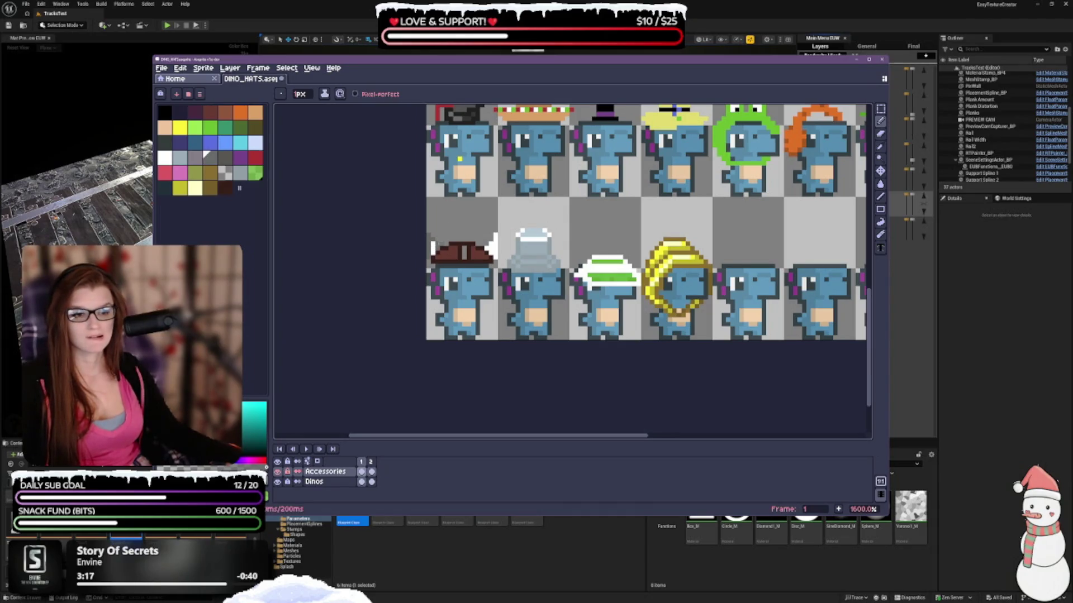
pyautogui.hotkey('ctrl', 'z')
pyautogui.scroll(-2, 592, 316)
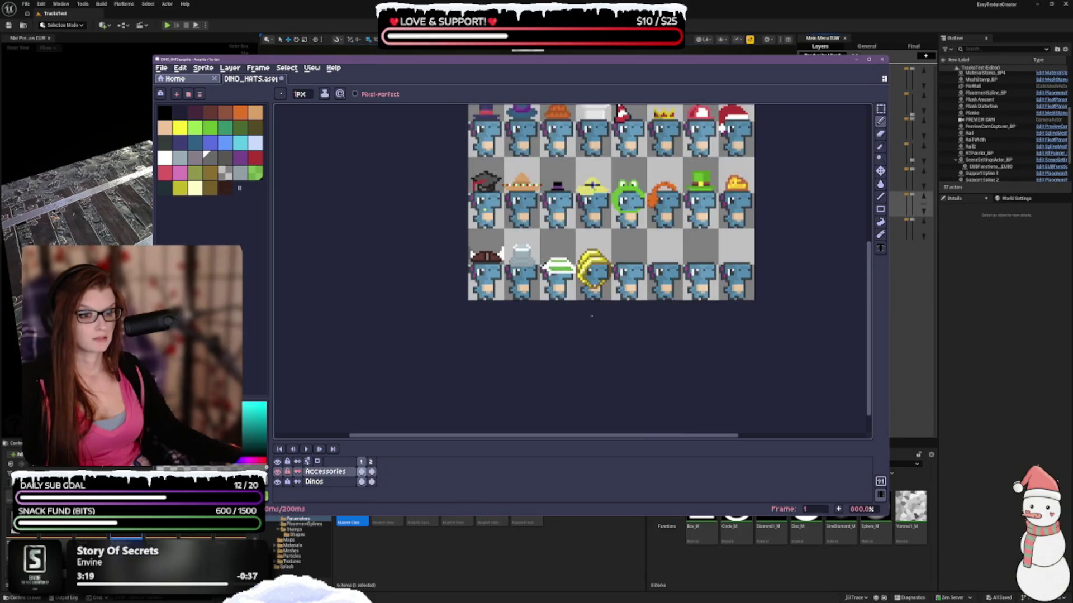
pyautogui.hotkey('ctrl', 'z')
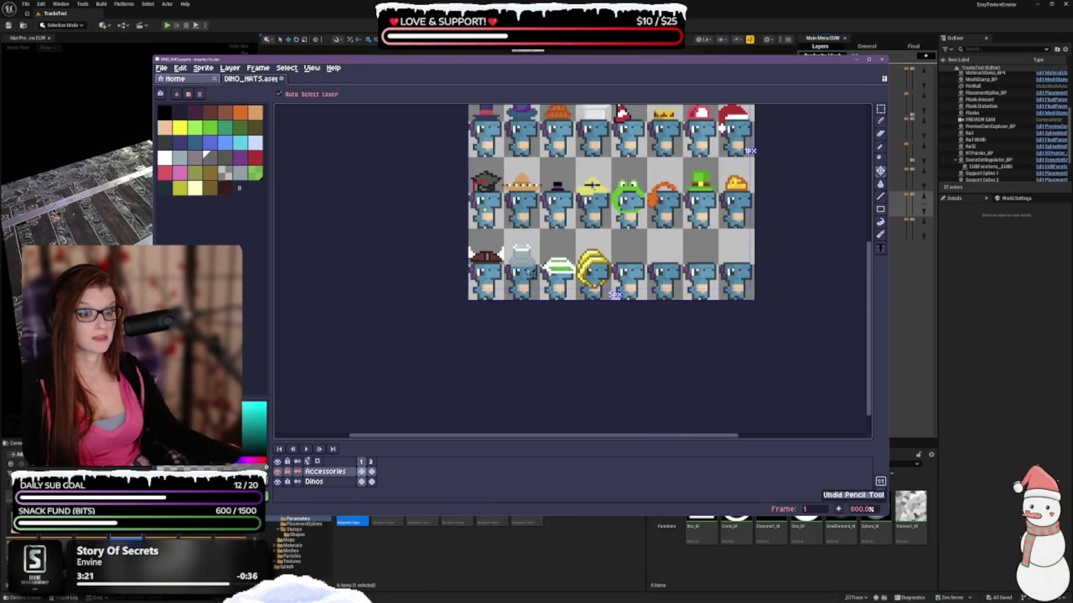
pyautogui.scroll(1, 530, 272)
pyautogui.scroll(2, 530, 272)
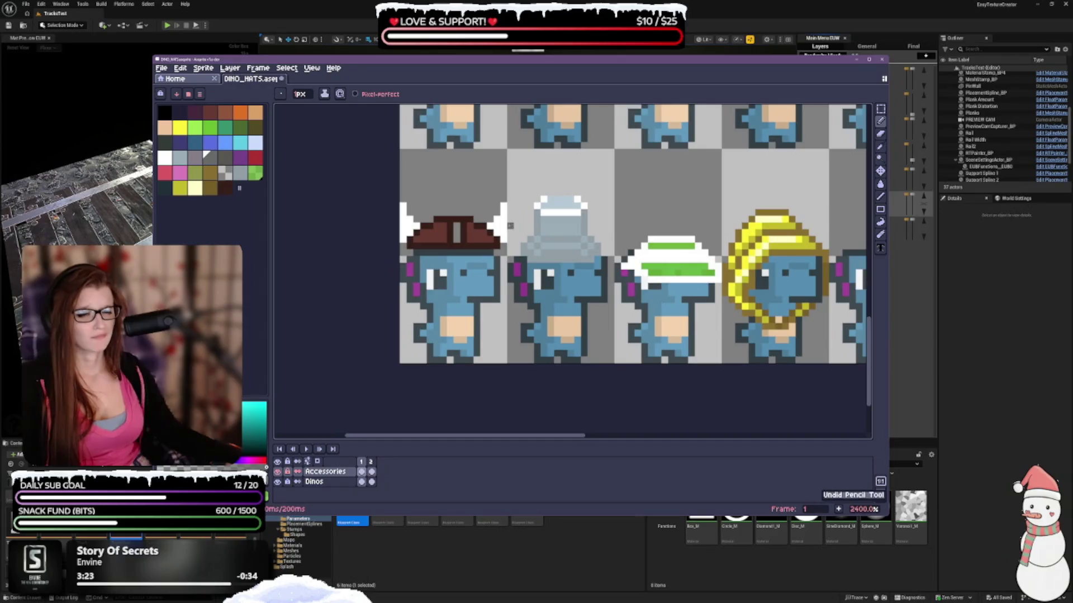
pyautogui.scroll(-2, 510, 226)
pyautogui.moveTo(521, 204)
pyautogui.mouseDown()
pyautogui.moveTo(493, 328)
pyautogui.moveTo(536, 195)
pyautogui.mouseUp()
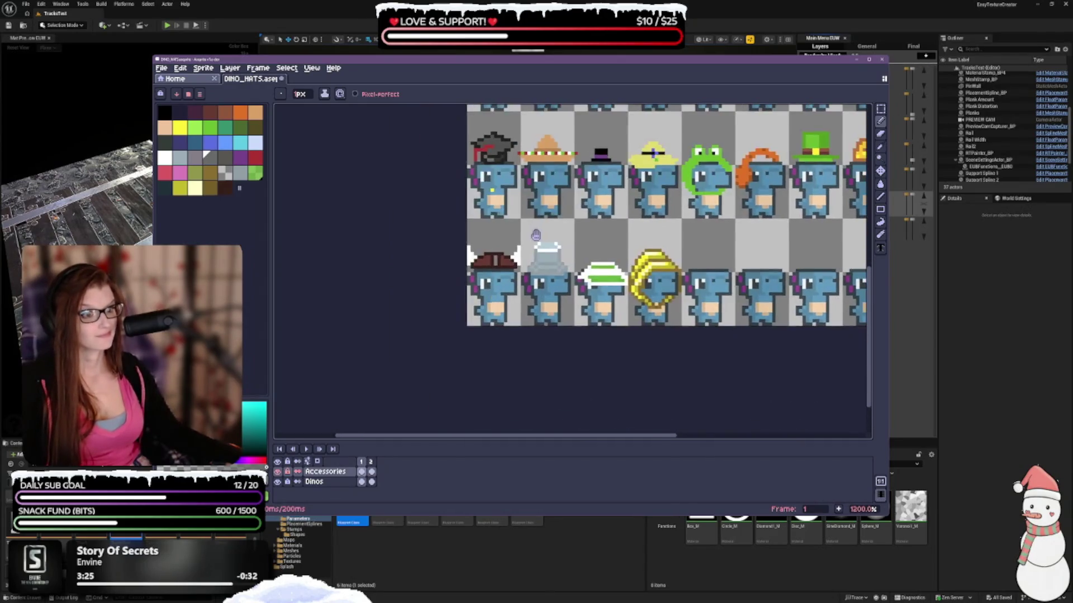
pyautogui.scroll(1, 536, 196)
pyautogui.moveTo(707, 121); pyautogui.dragTo(679, 90)
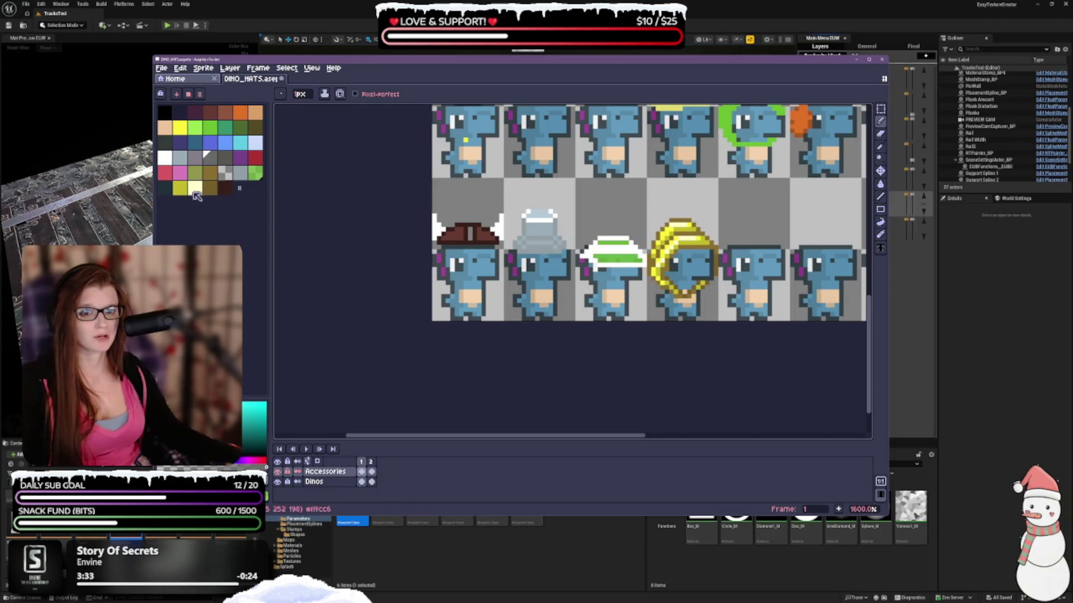
# Step: Fill the viking hat's horns with light yellow using the Paint Bucket, then pick dark yellow
pyautogui.click(190, 185)
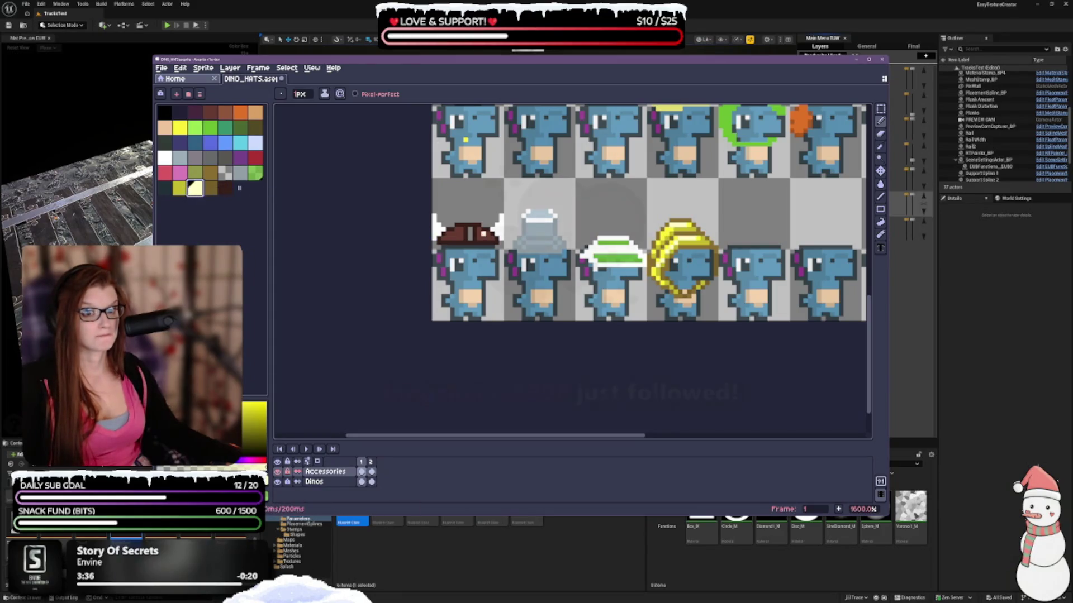
pyautogui.click(880, 184)
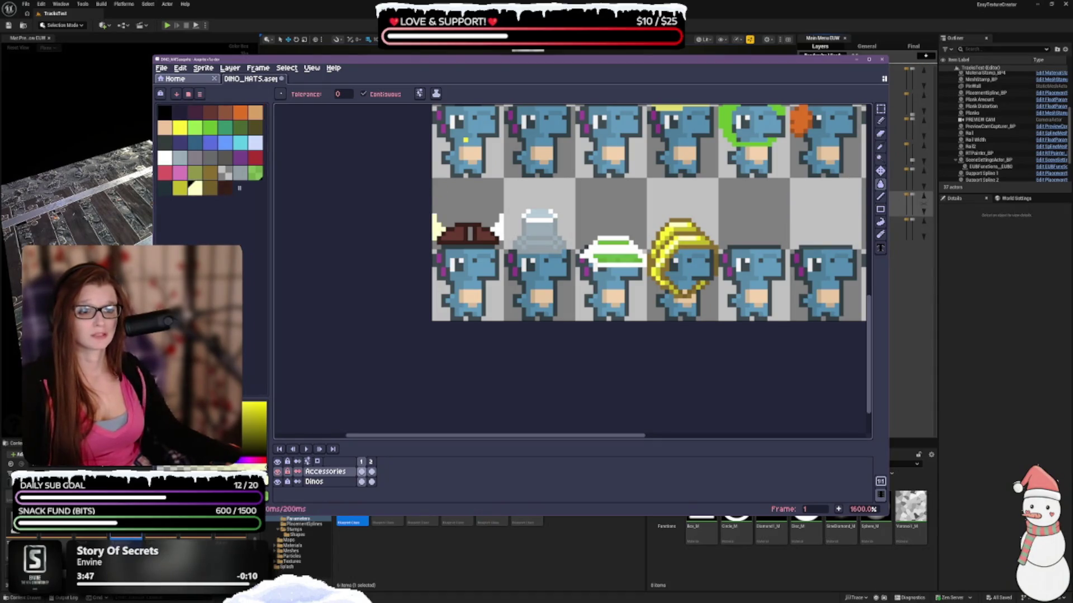
pyautogui.click(880, 134)
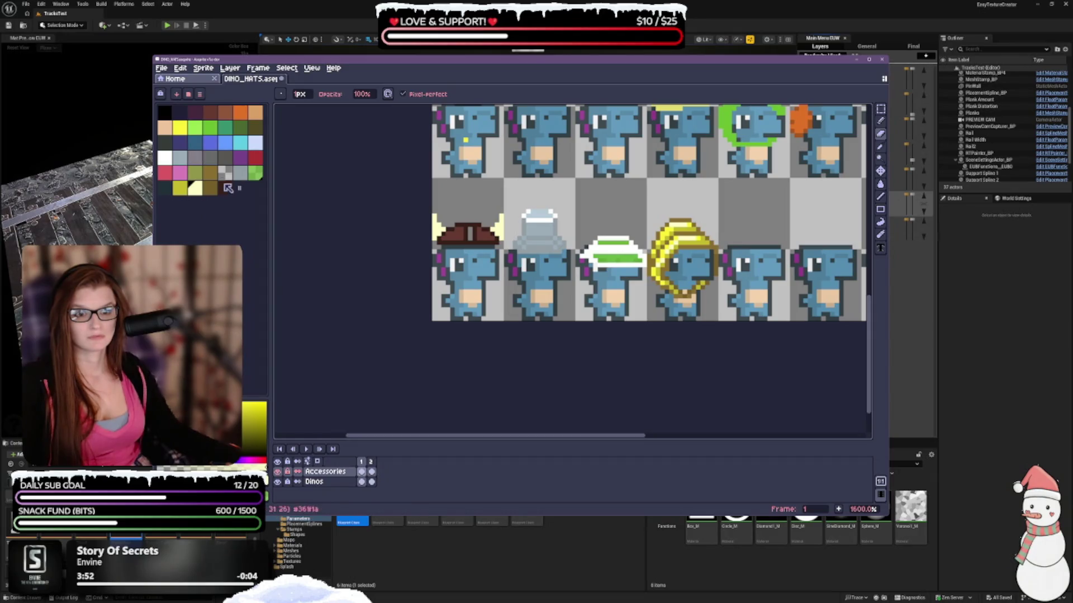
pyautogui.click(186, 192)
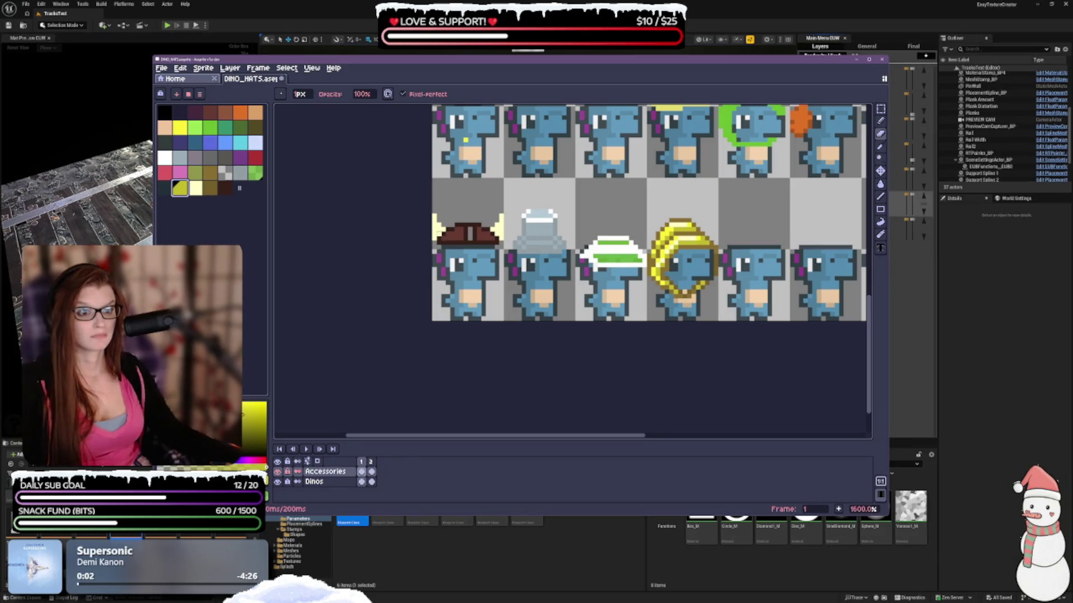
pyautogui.hotkey('ctrl', 'z')
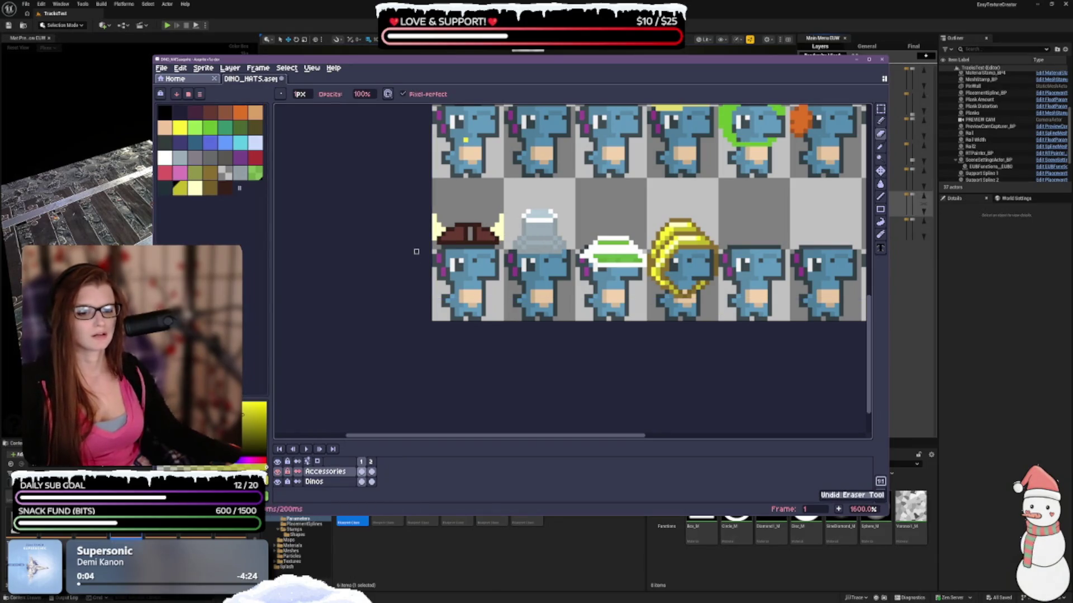
# Step: Darken one pixel on the viking hat's horn with a darker yellow
pyautogui.moveTo(569, 247); pyautogui.dragTo(549, 270)
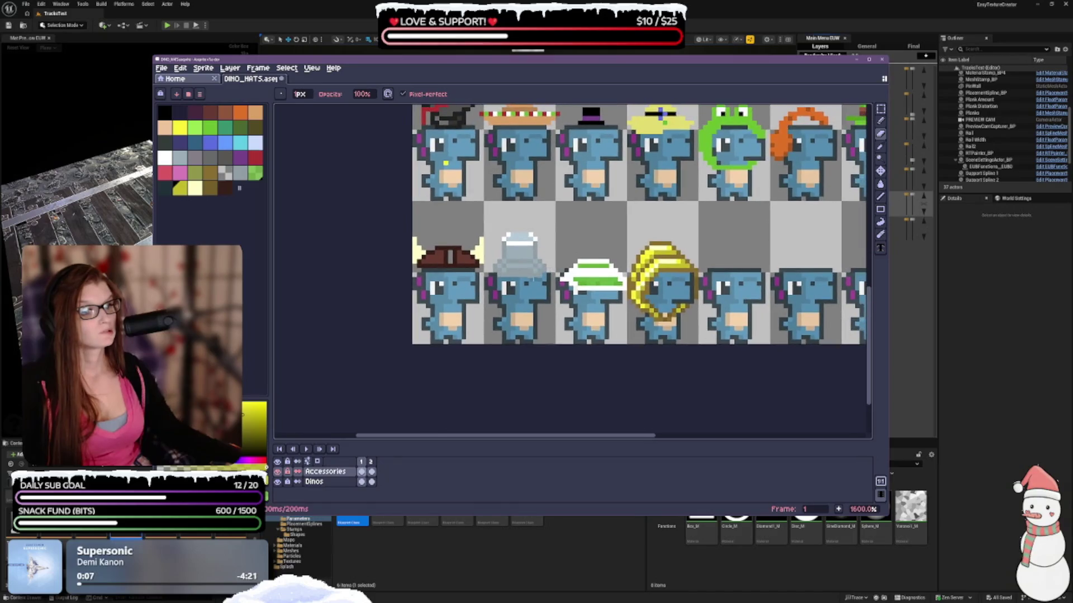
pyautogui.click(180, 127)
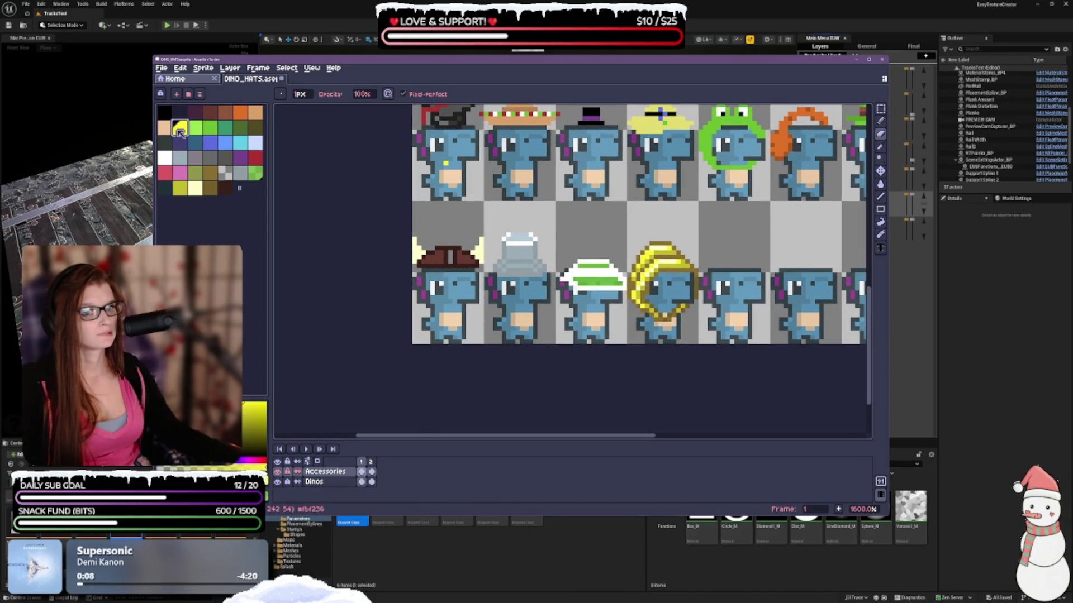
pyautogui.click(880, 121)
pyautogui.click(179, 188)
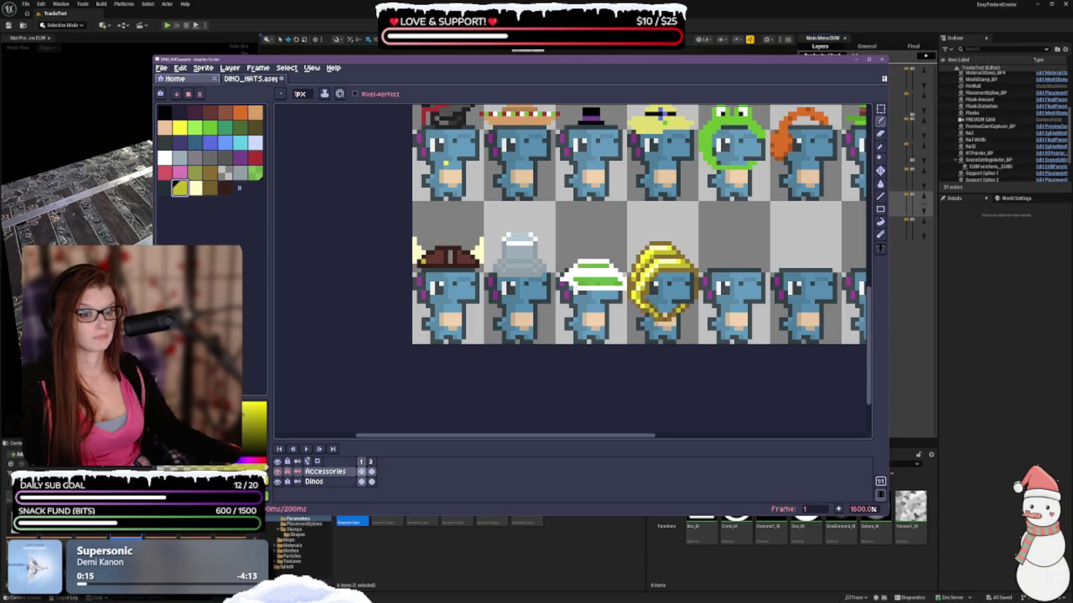
pyautogui.click(421, 260)
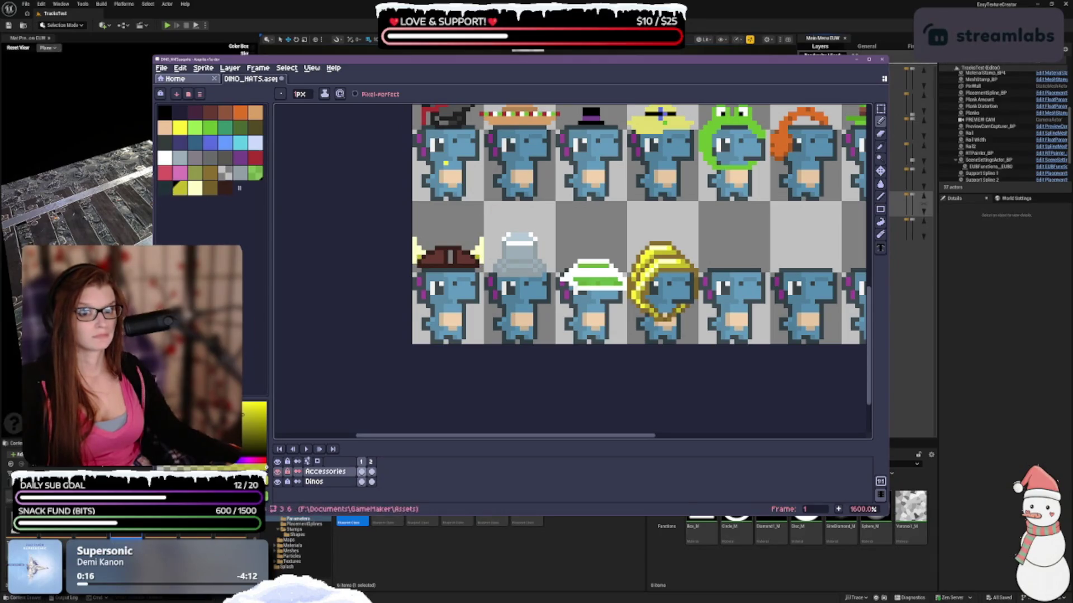
# Step: Add a new gold swatch at the end of the palette and select it for filling
pyautogui.click(178, 128)
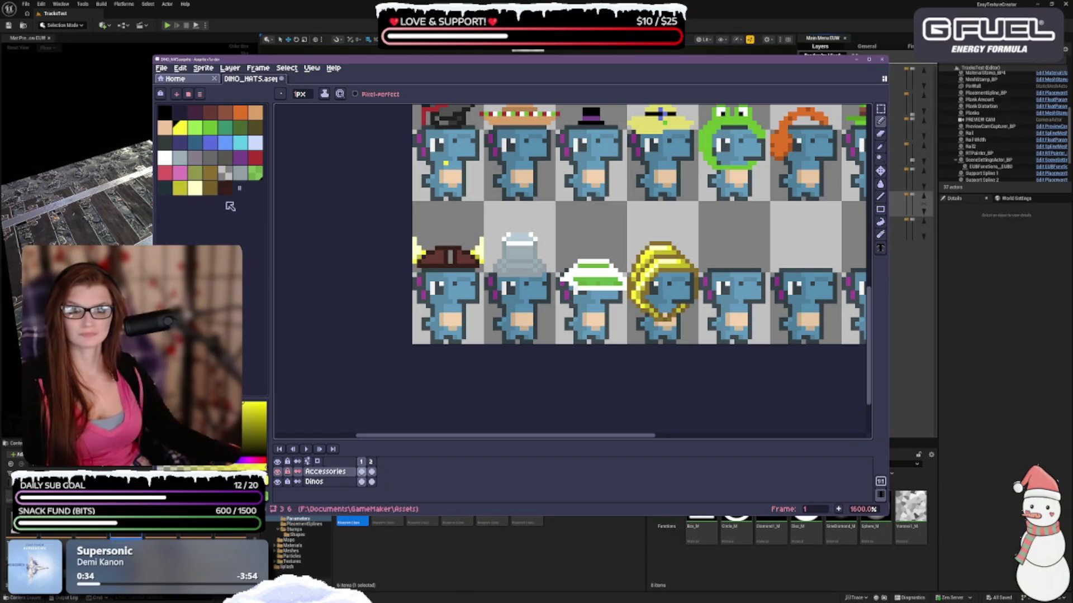
pyautogui.click(211, 174)
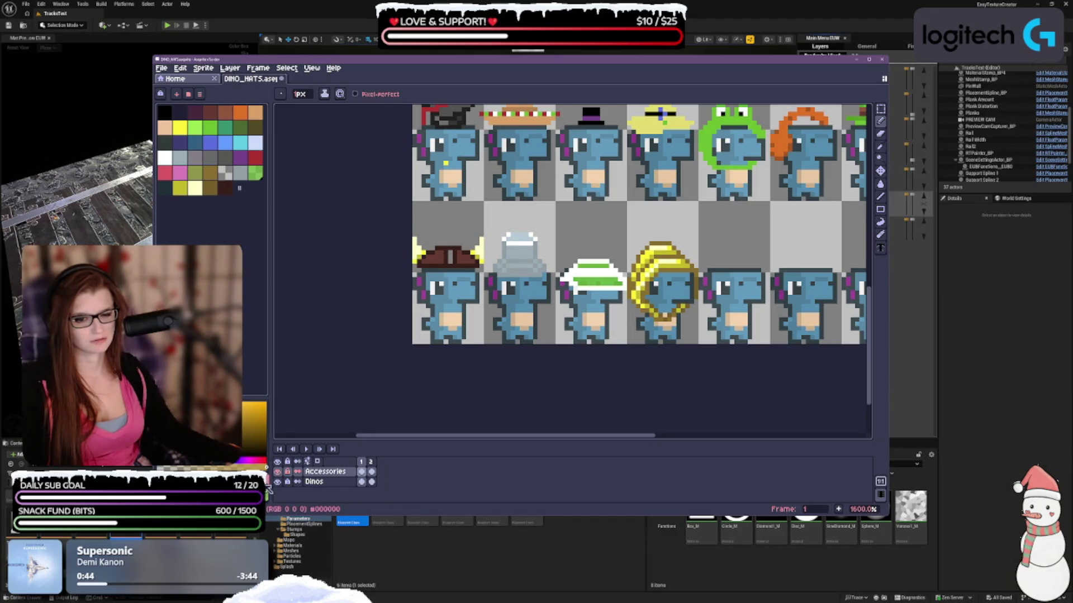
pyautogui.click(240, 189)
pyautogui.click(242, 188)
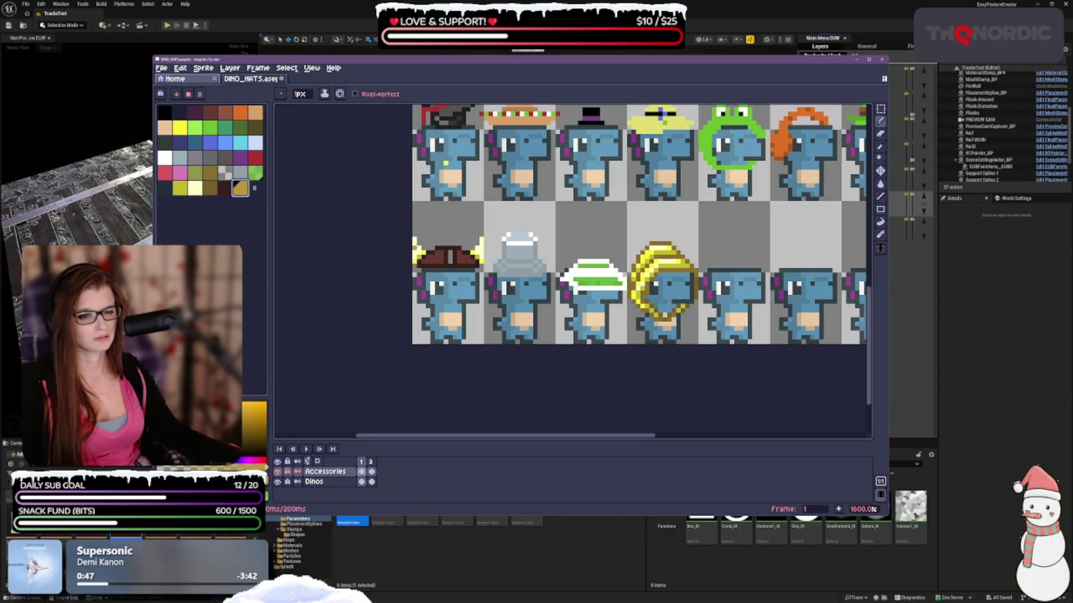
pyautogui.click(880, 184)
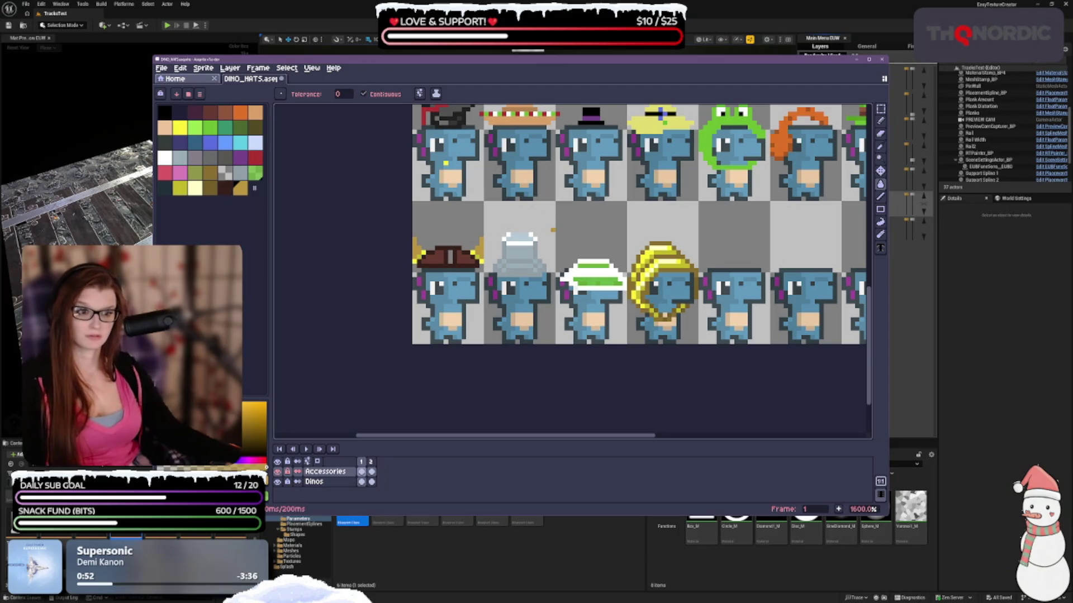
# Step: Undo the trial bucket fills after testing brown, orange, tan and gold, and add a light yellow swatch after gold
pyautogui.hotkey('ctrl', 'z')
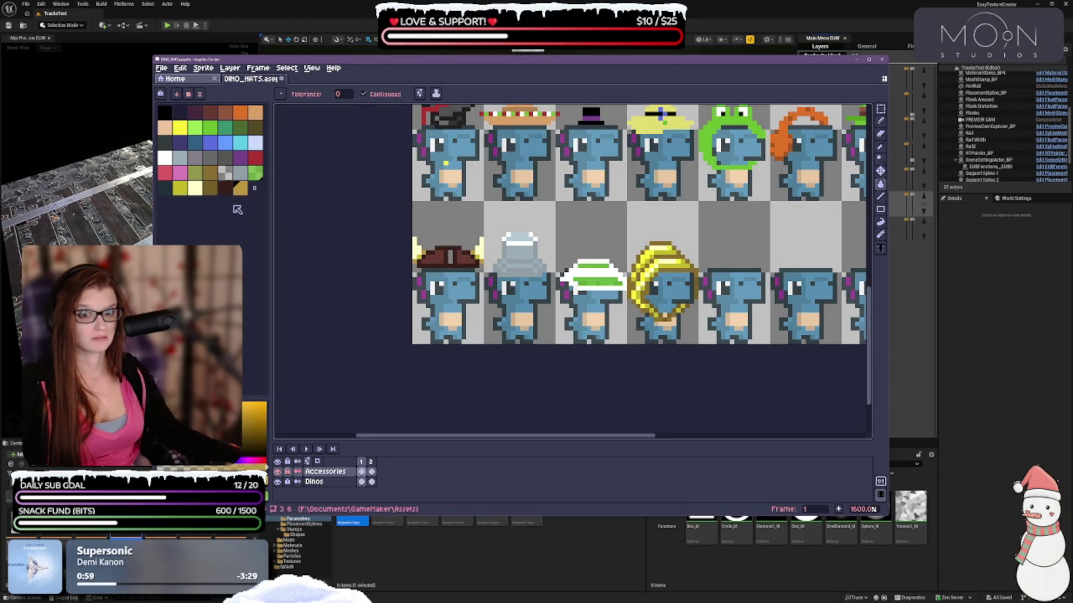
pyautogui.click(224, 112)
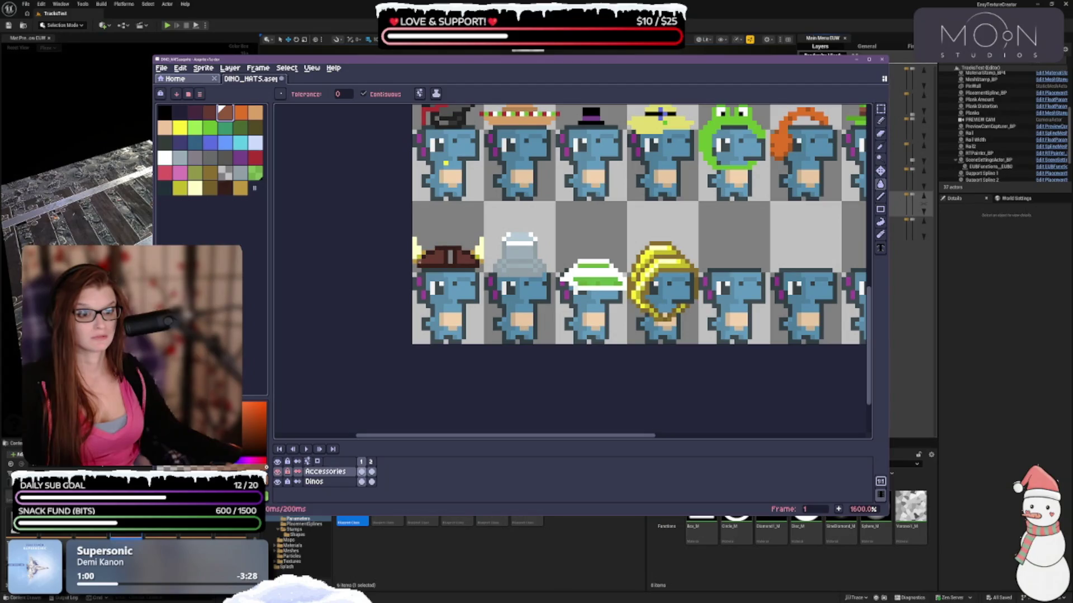
pyautogui.click(240, 111)
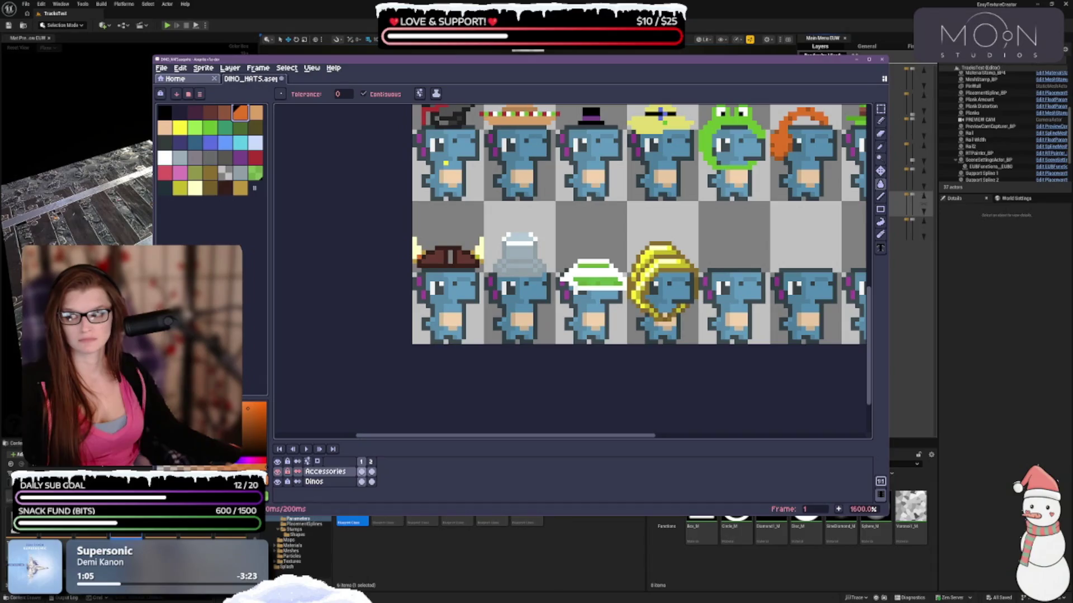
pyautogui.click(255, 112)
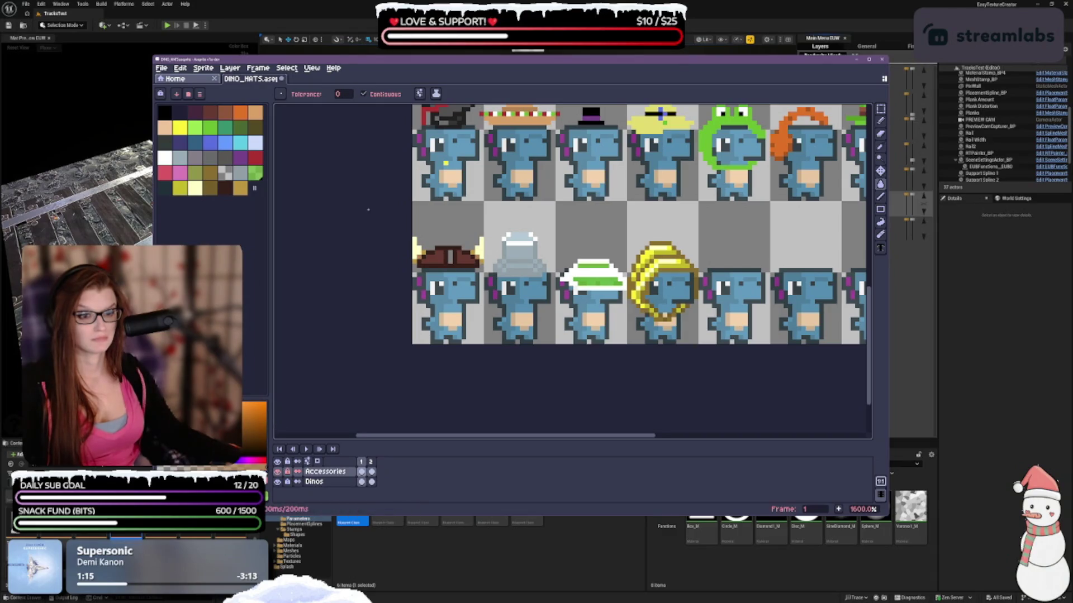
pyautogui.click(240, 188)
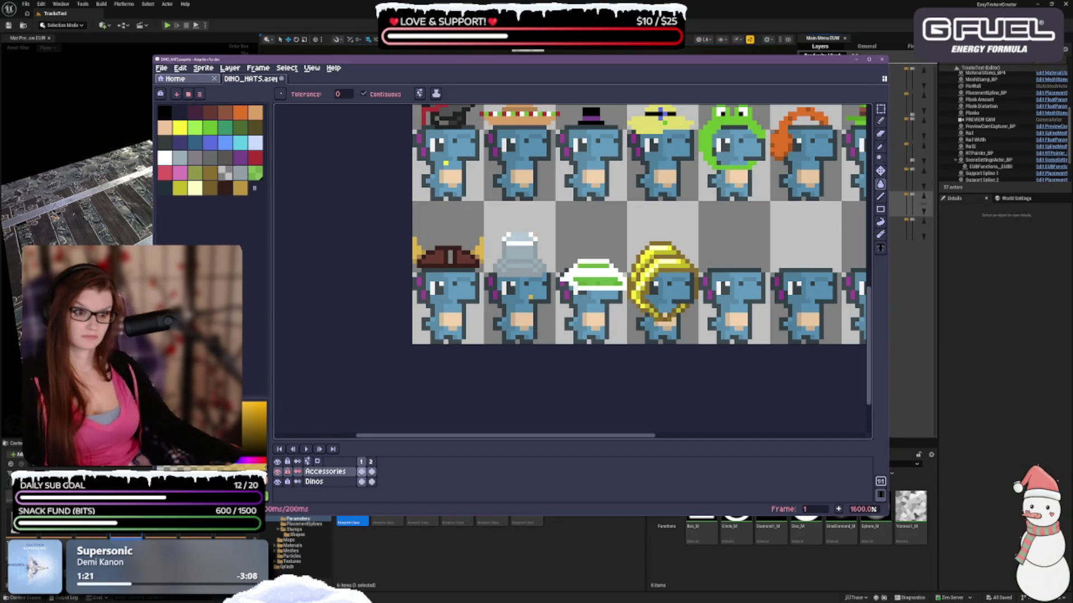
pyautogui.hotkey('ctrl', 'z')
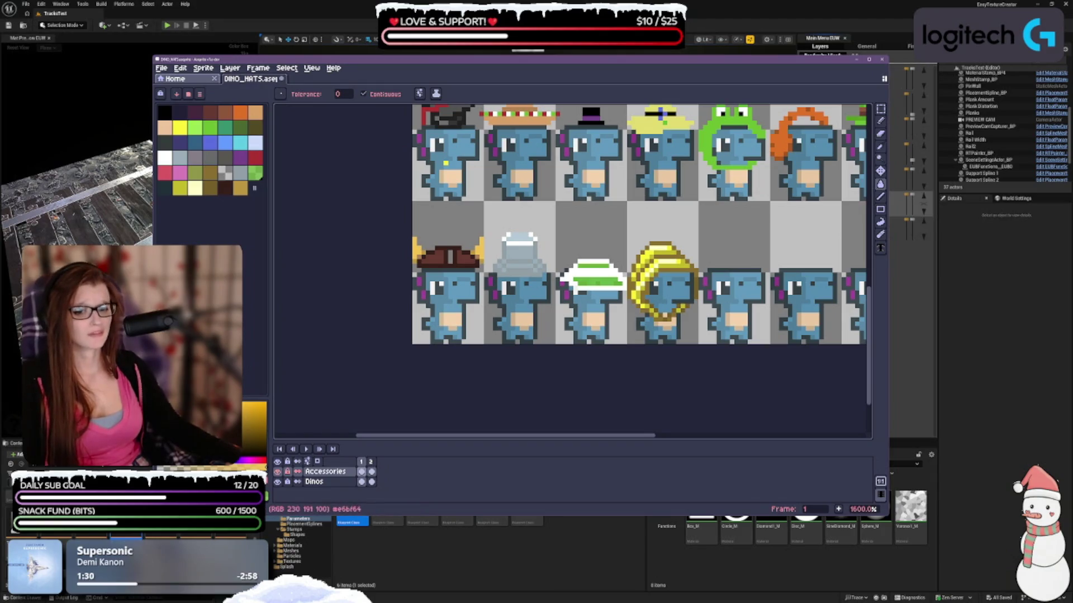
pyautogui.click(255, 188)
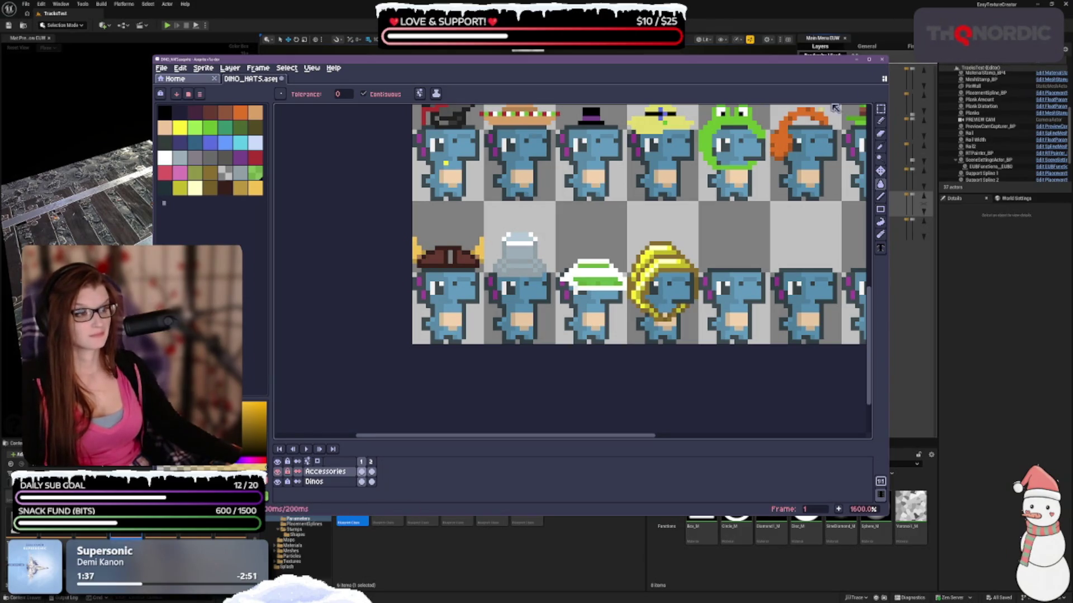
pyautogui.click(881, 121)
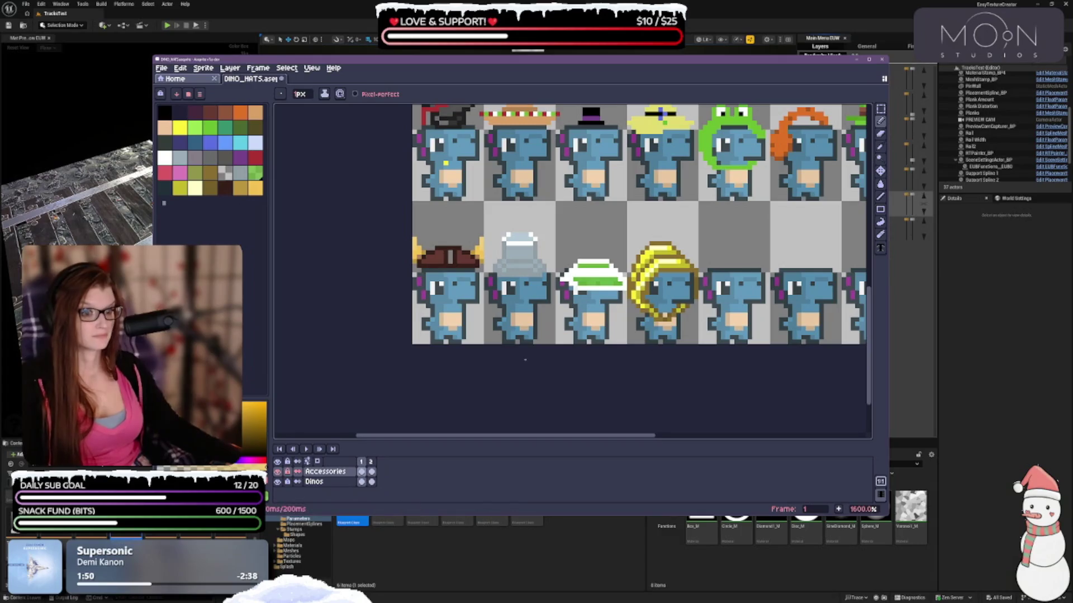
pyautogui.scroll(-4, 515, 276)
pyautogui.scroll(3, 654, 263)
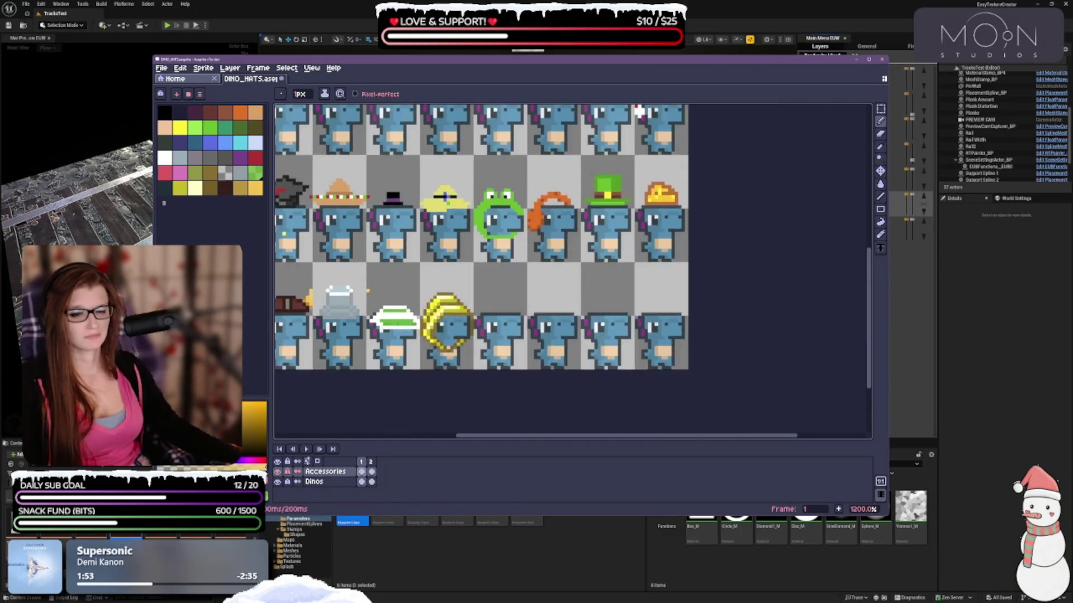
pyautogui.click(195, 188)
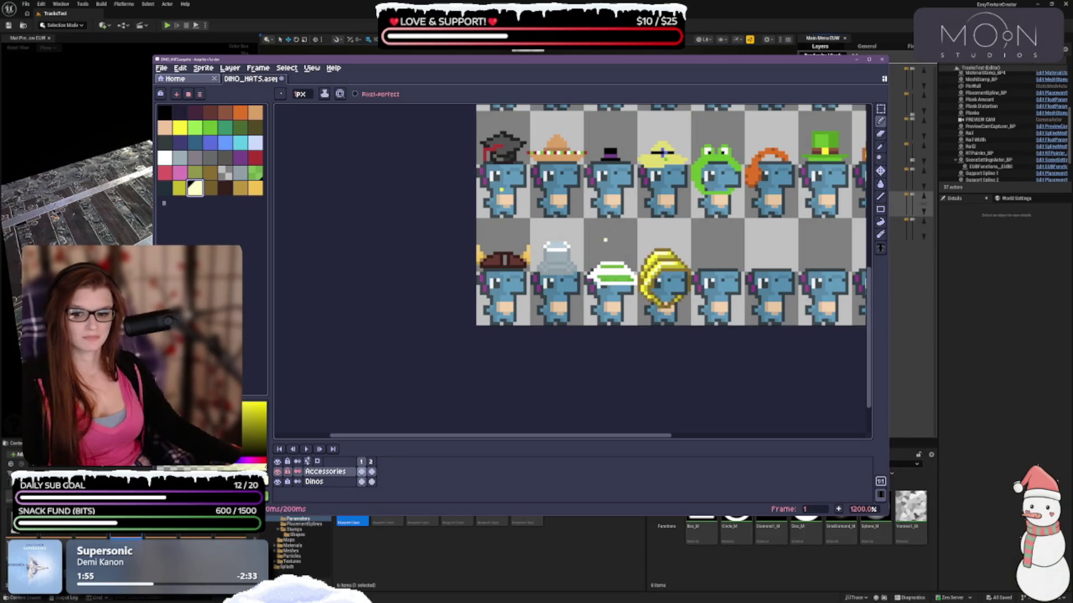
pyautogui.press('+')
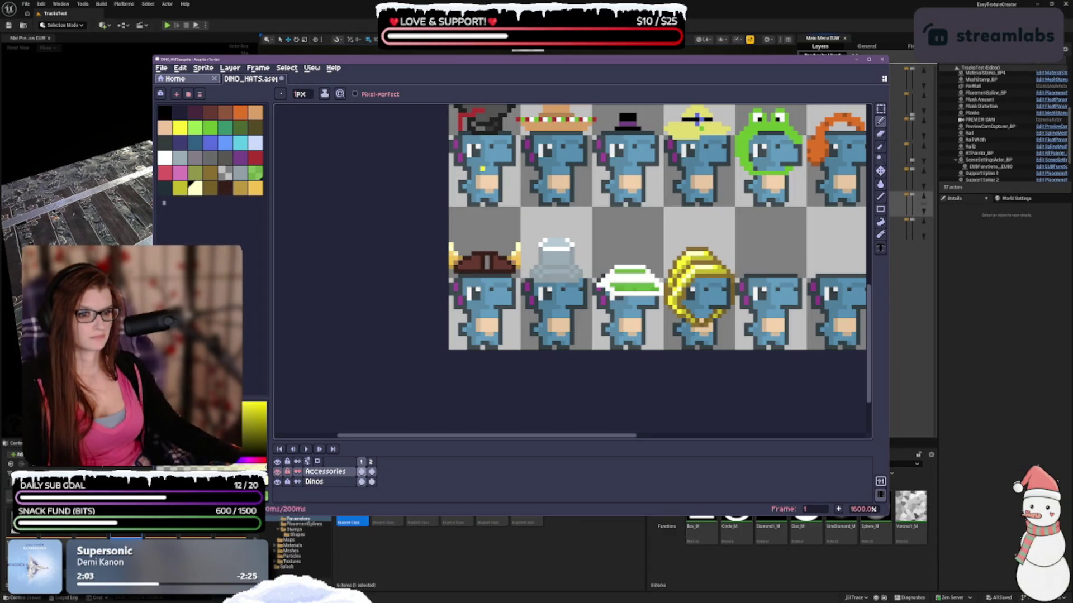
pyautogui.scroll(-3, 699, 276)
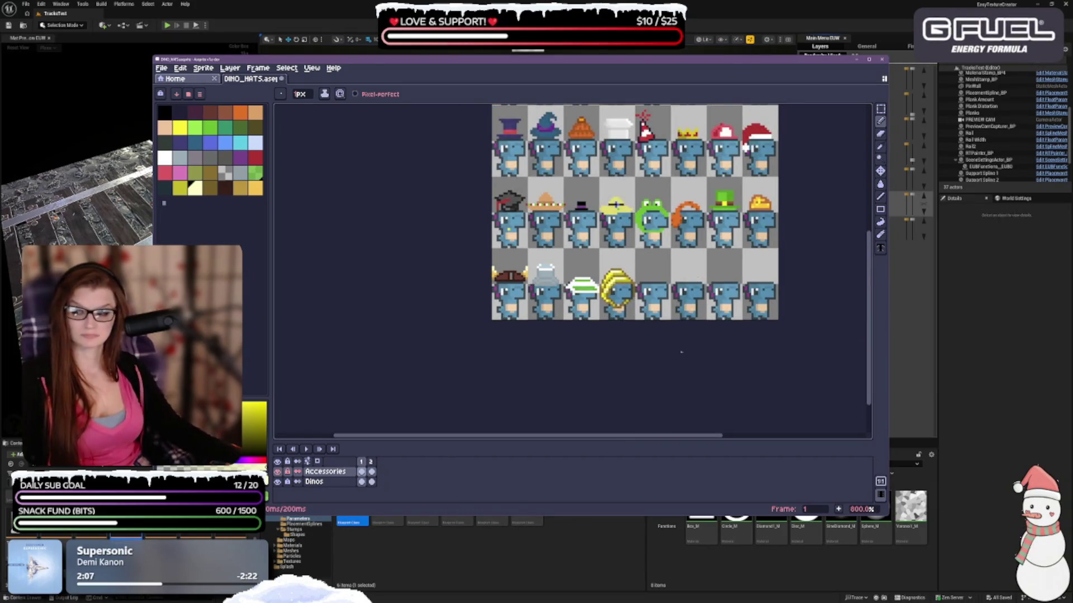
pyautogui.hotkey('ctrl', 'z')
pyautogui.scroll(2, 522, 248)
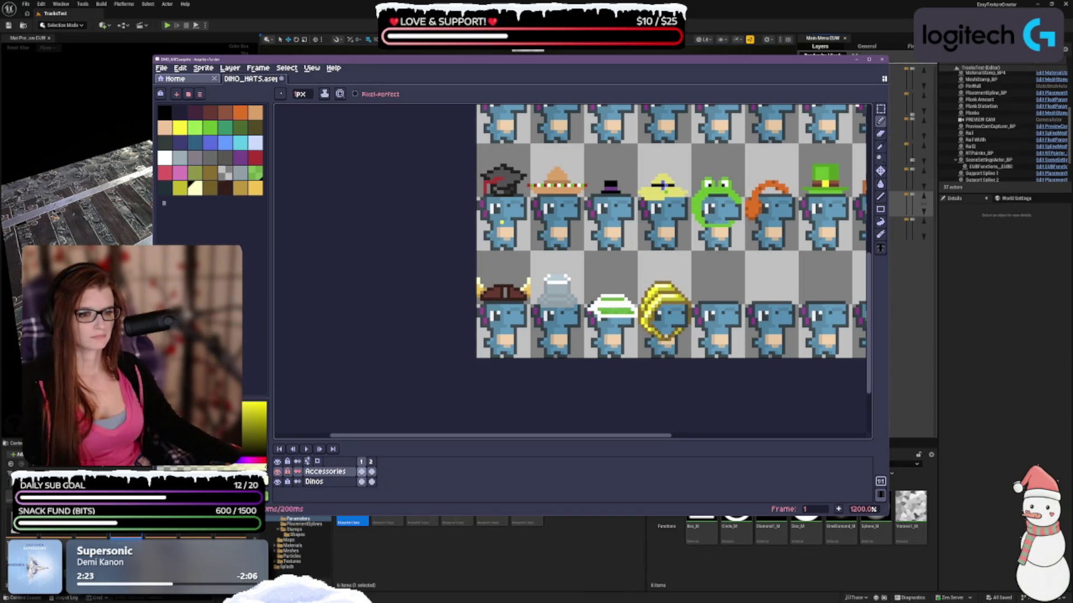
pyautogui.scroll(1, 486, 289)
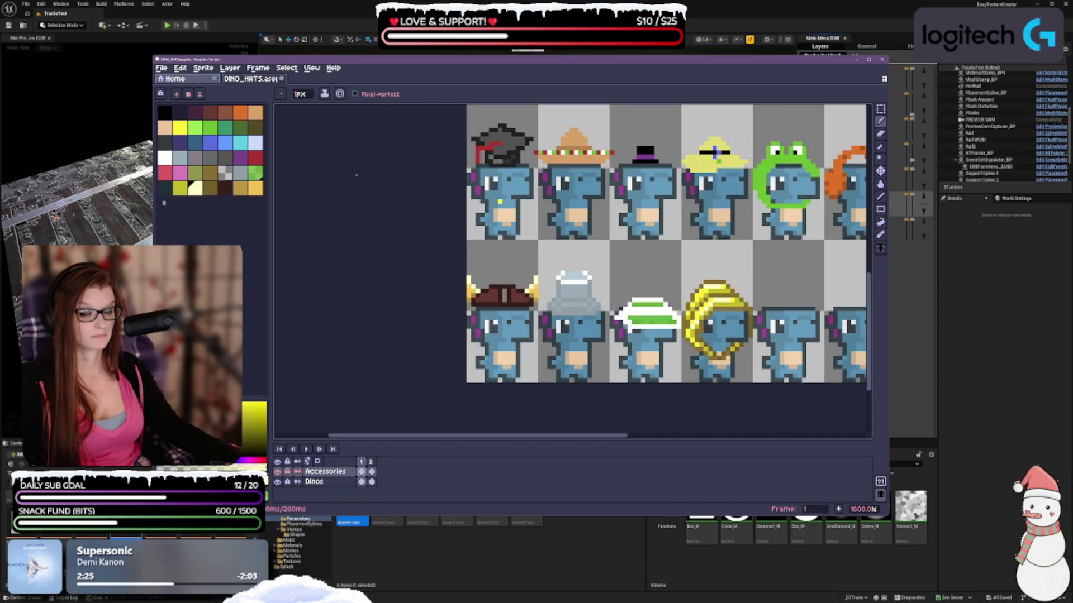
pyautogui.click(254, 187)
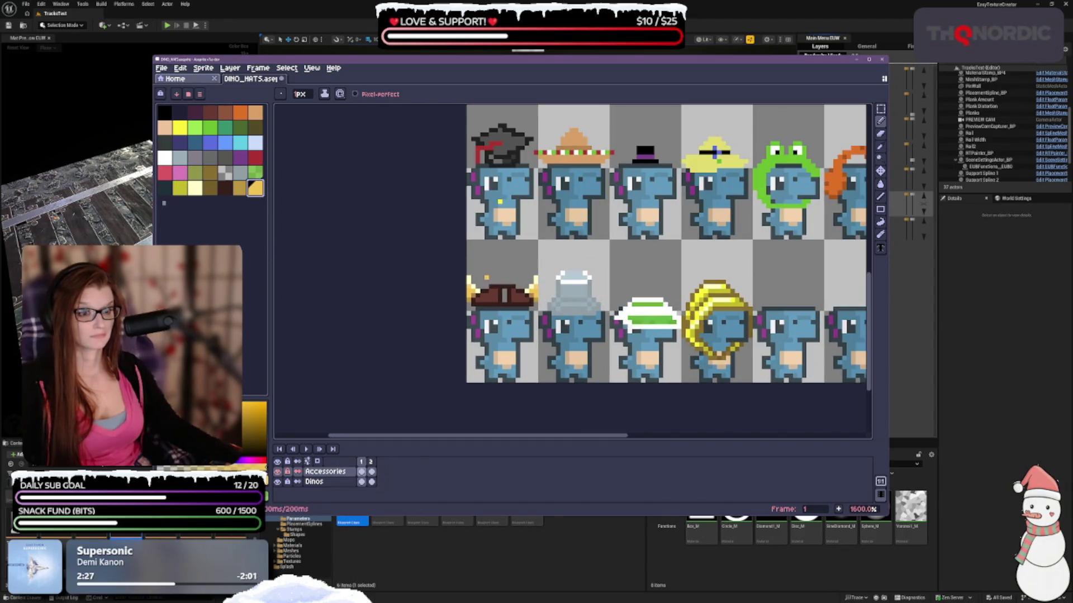
pyautogui.click(500, 201)
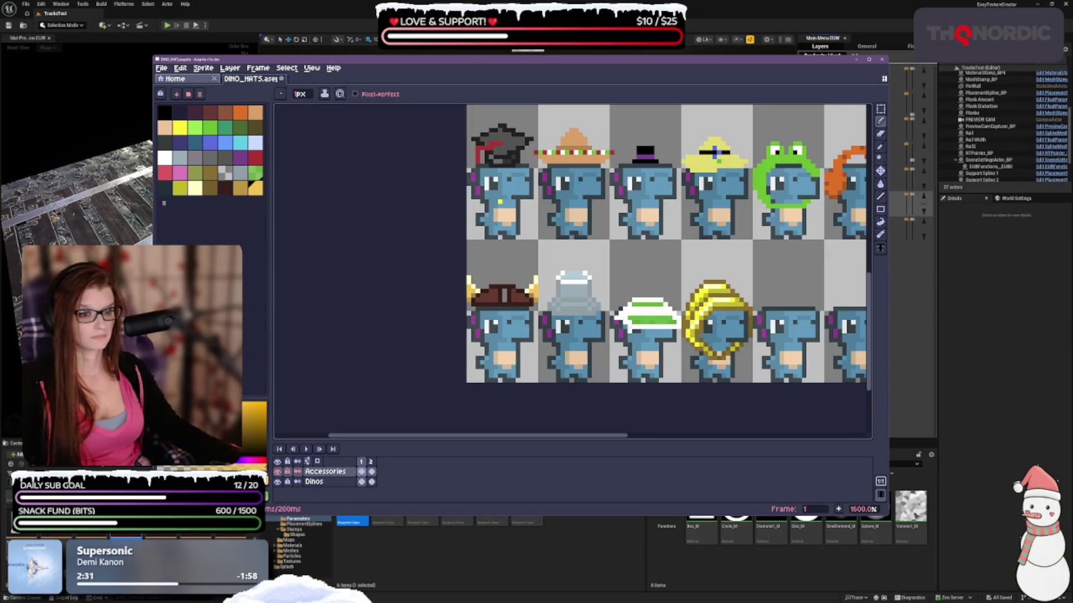
pyautogui.click(240, 189)
pyautogui.press('Escape')
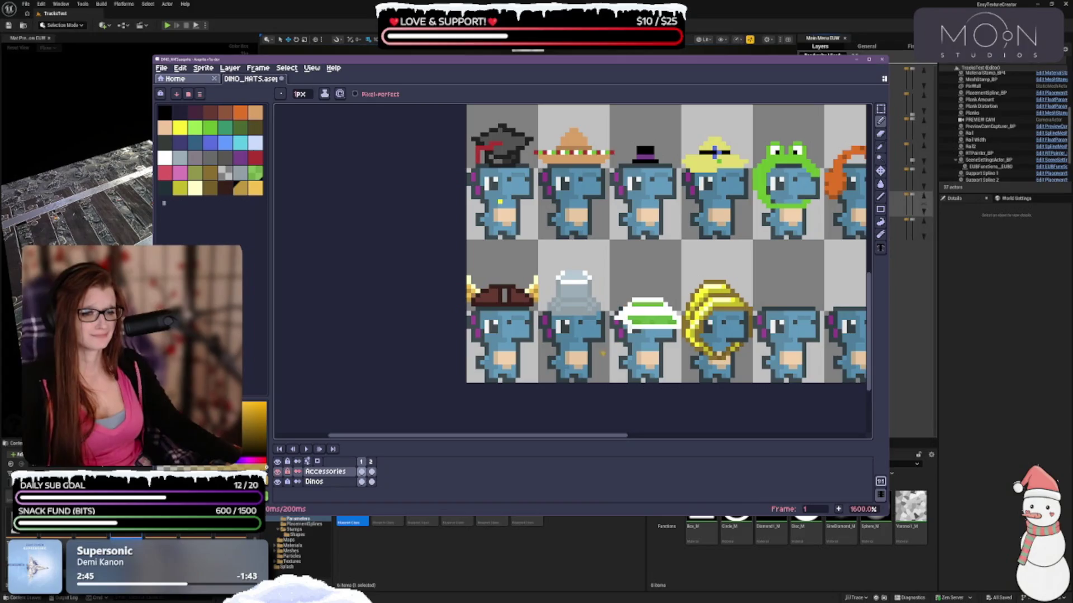
pyautogui.hotkey('ctrl', 'z')
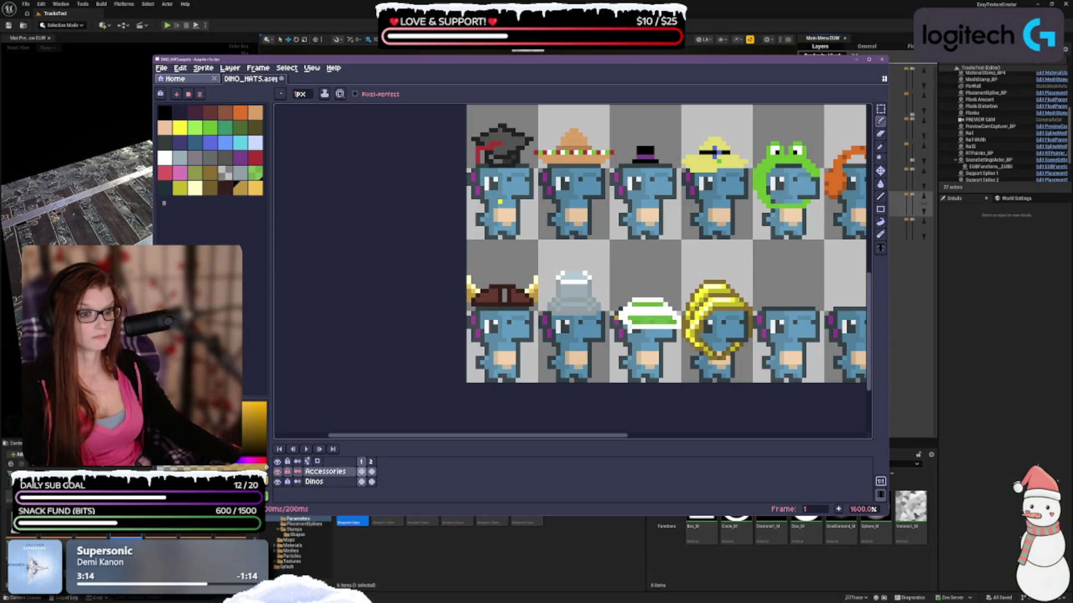
pyautogui.click(215, 191)
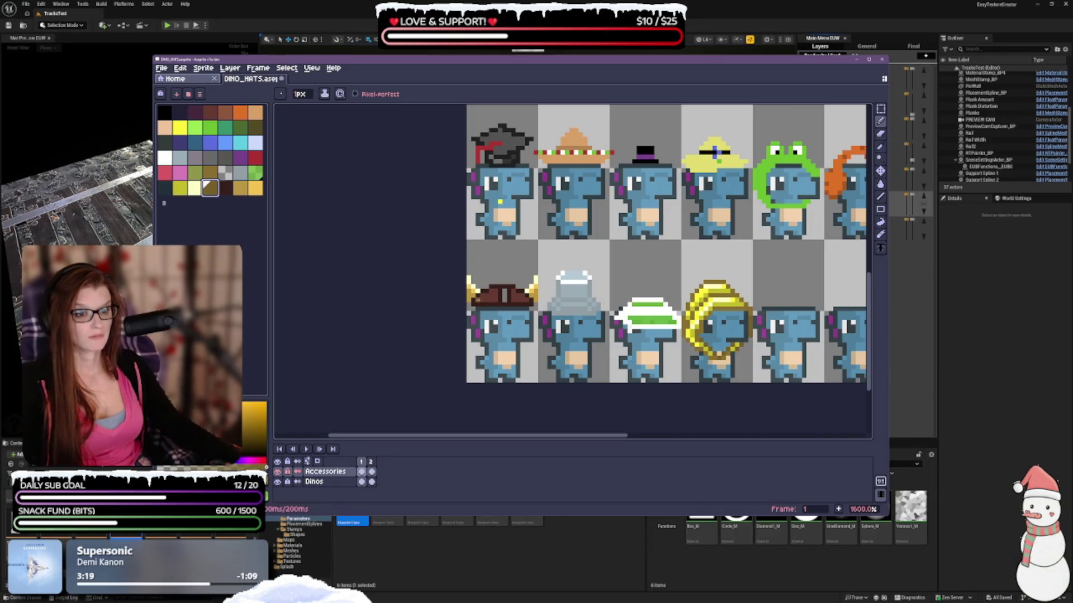
pyautogui.hotkey('ctrl', 'z')
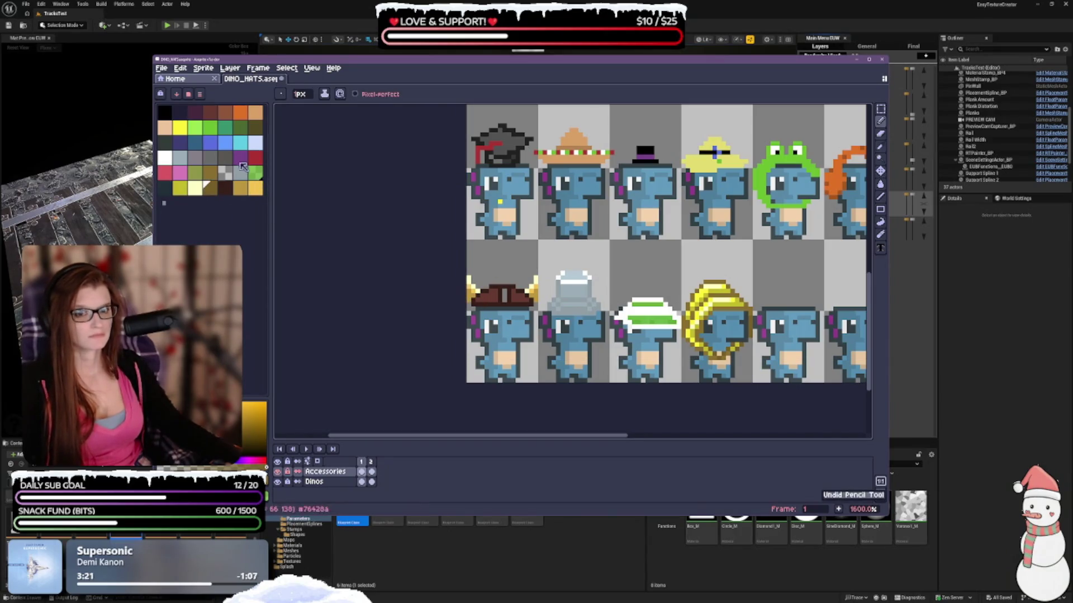
pyautogui.click(210, 173)
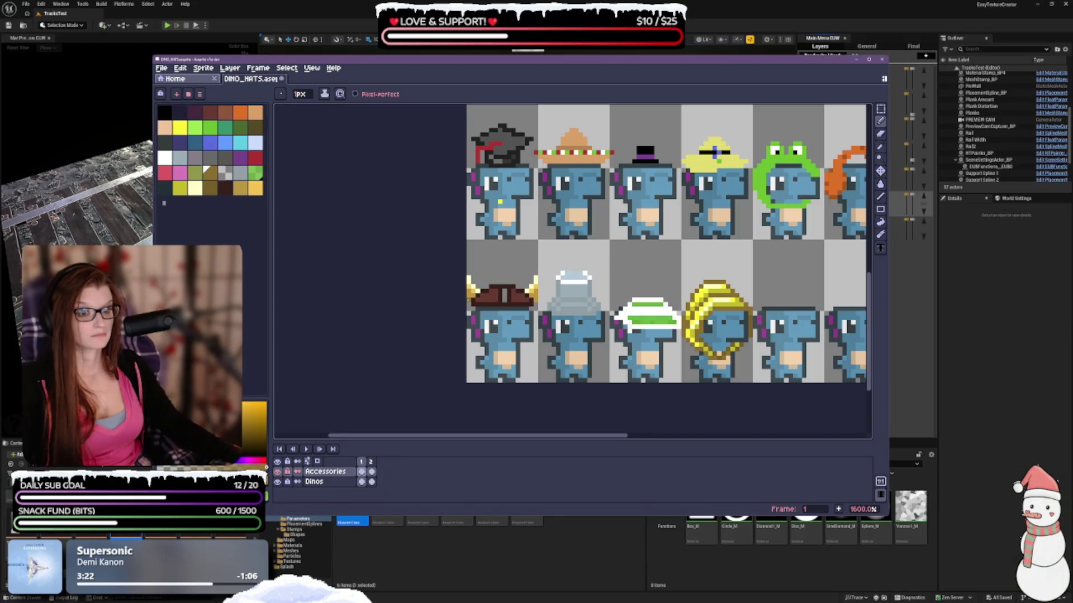
pyautogui.hotkey('ctrl', 'z')
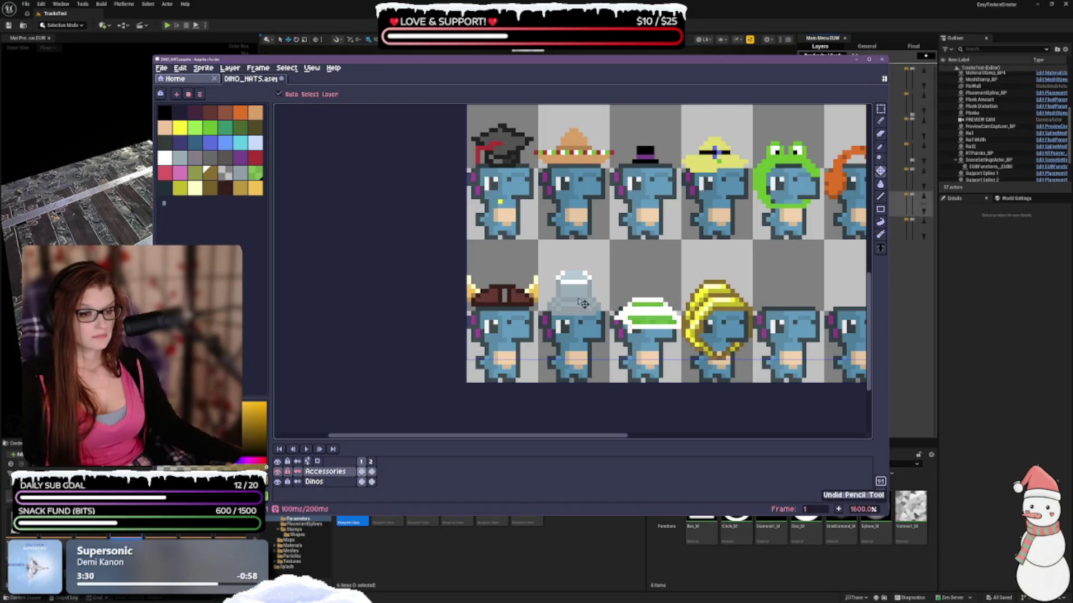
pyautogui.scroll(4, 474, 324)
pyautogui.scroll(1, 521, 327)
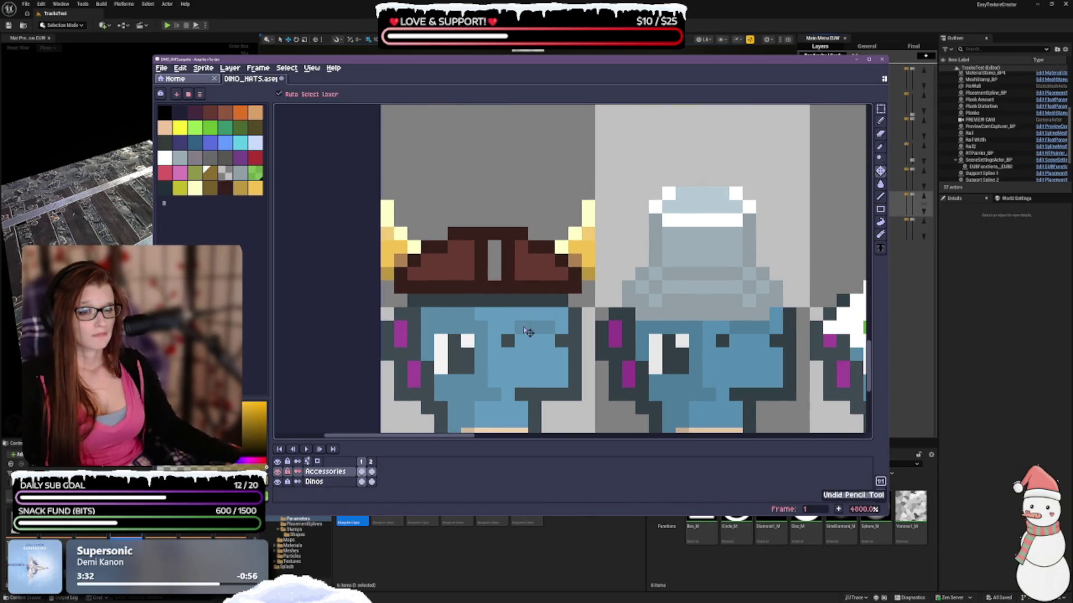
pyautogui.scroll(-5, 548, 367)
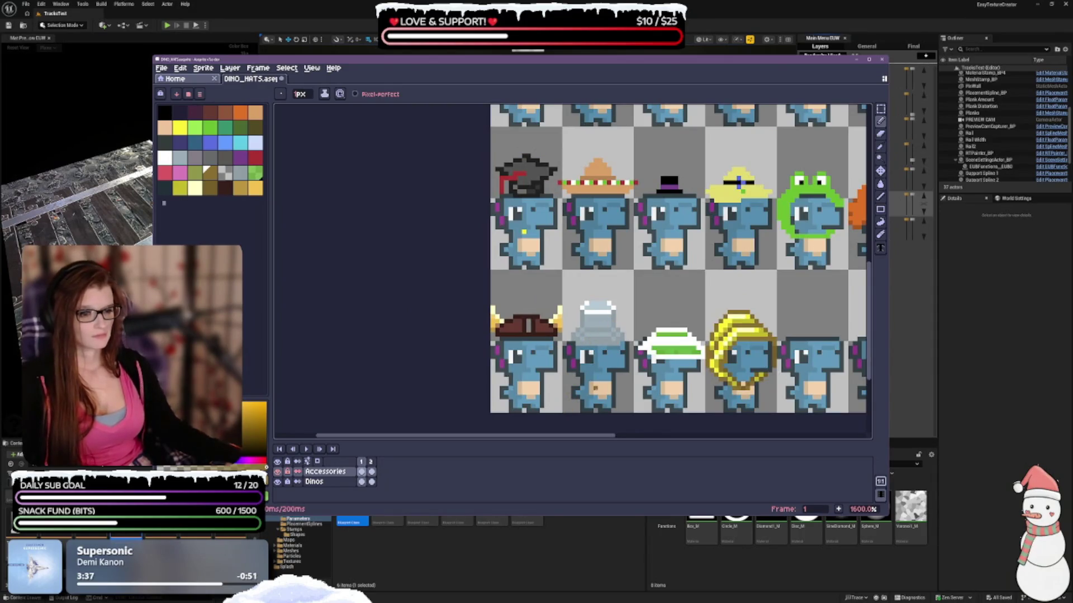
pyautogui.scroll(-4, 551, 335)
pyautogui.scroll(1, 619, 343)
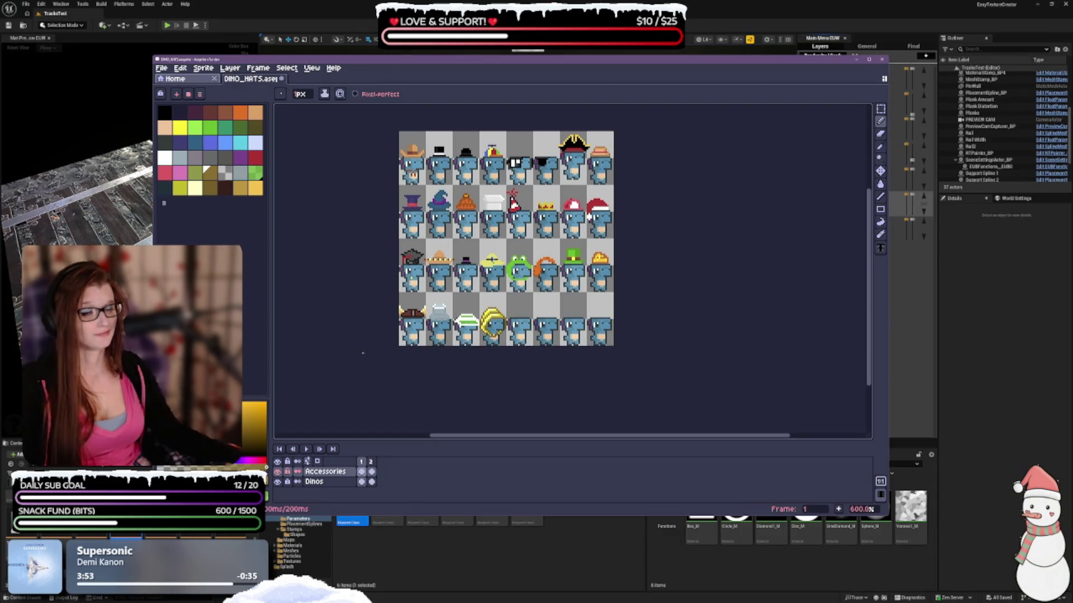
# Step: Zoom in on the viking hat, pick the peach skin colour and undo the last pencil stroke
pyautogui.scroll(4, 364, 350)
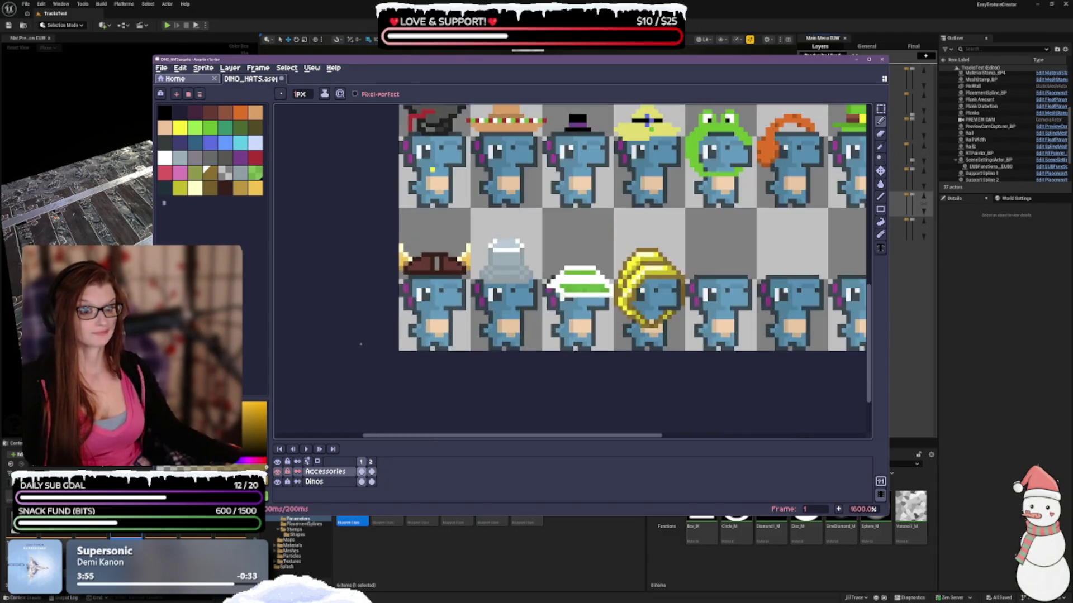
pyautogui.click(163, 129)
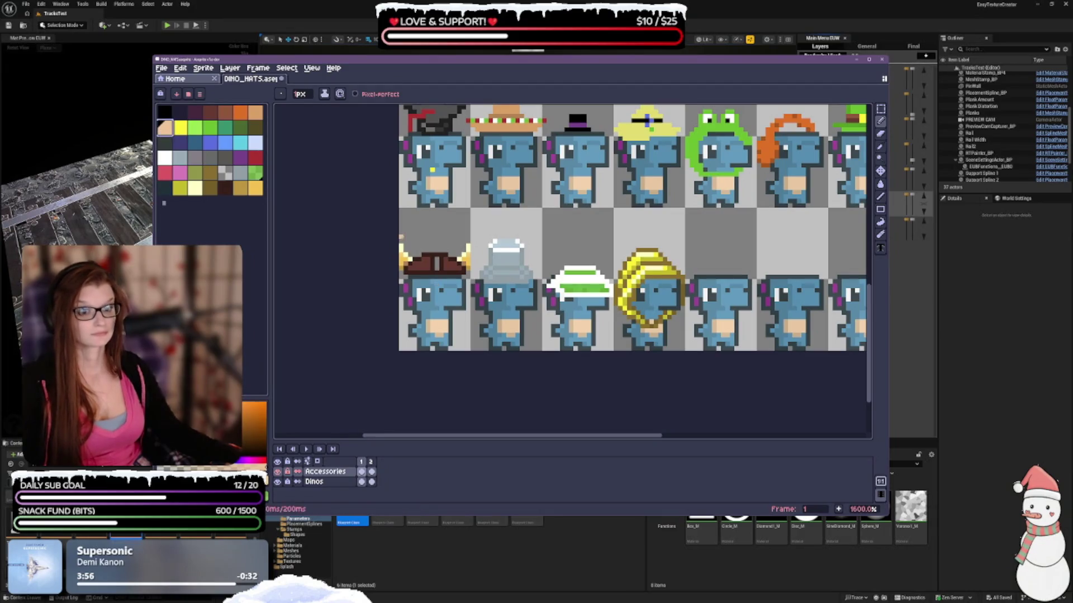
pyautogui.scroll(3, 427, 282)
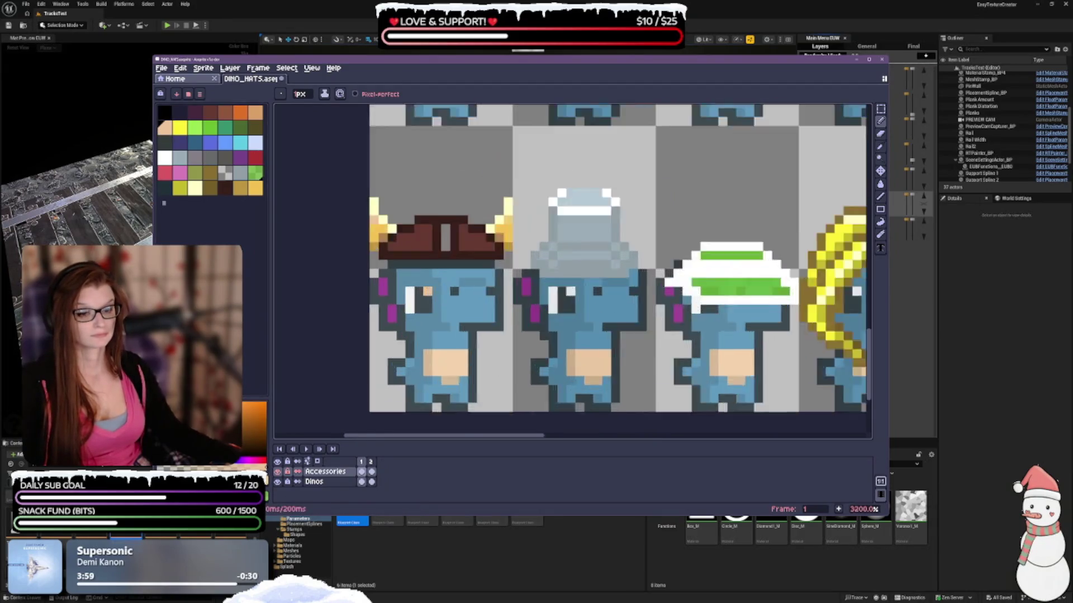
pyautogui.scroll(2, 428, 282)
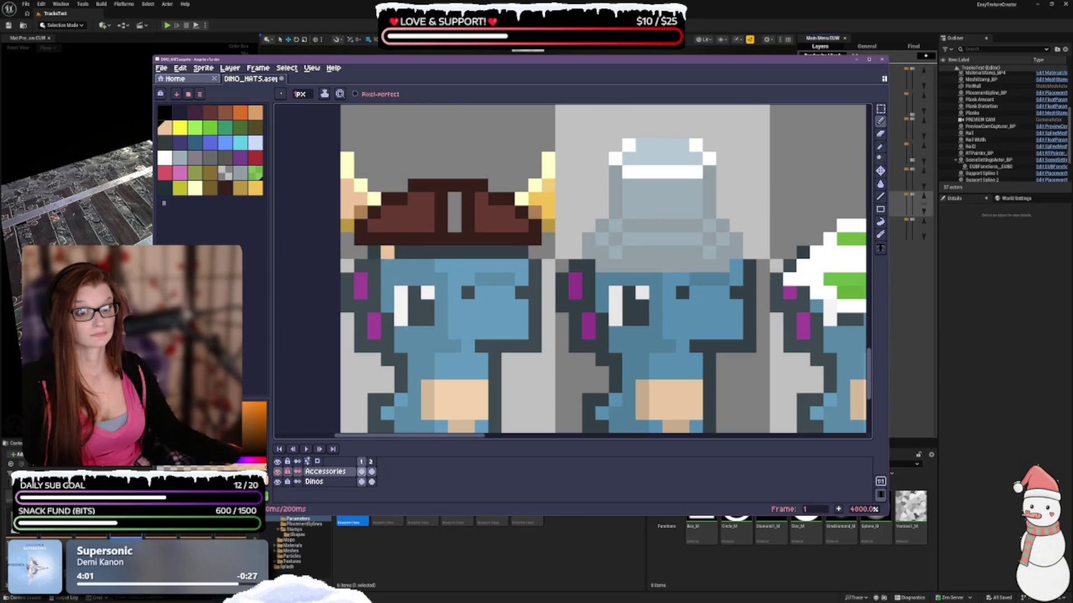
pyautogui.scroll(-5, 643, 113)
pyautogui.hotkey('ctrl', 'z')
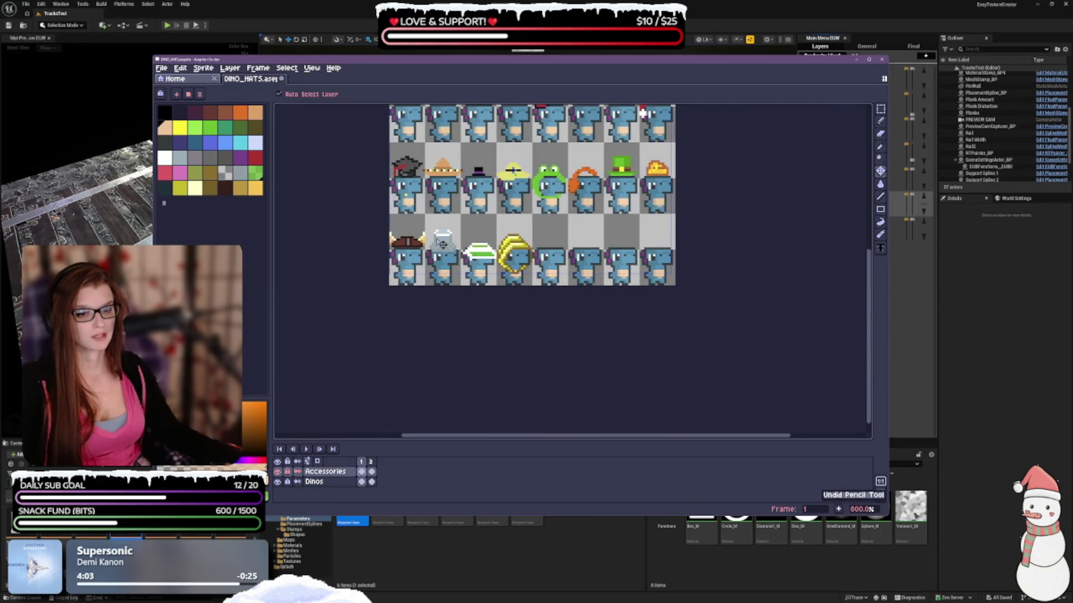
pyautogui.scroll(5, 400, 256)
pyautogui.press('b')
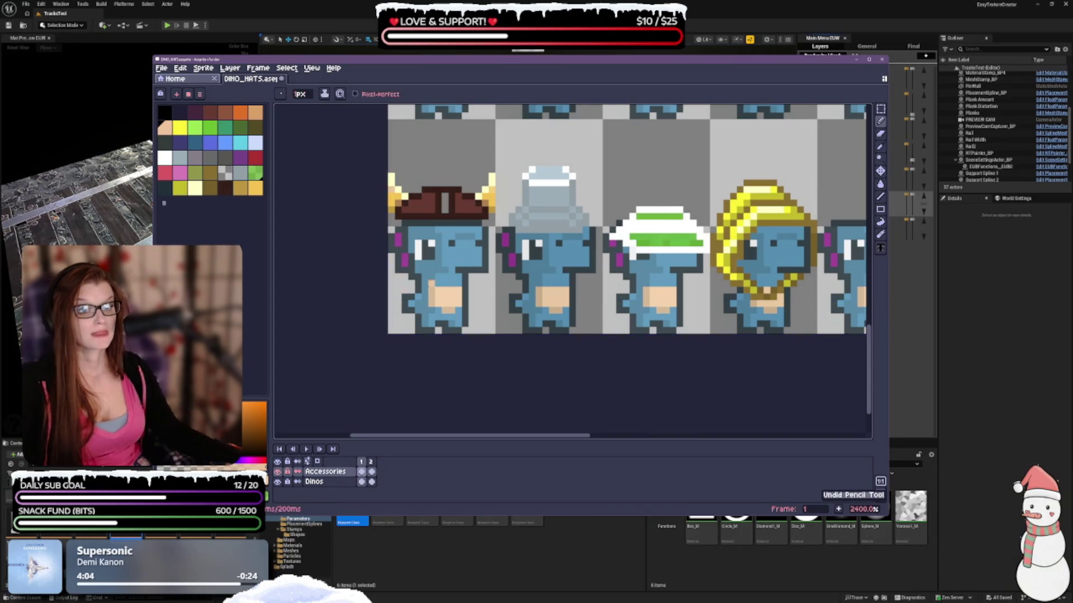
# Step: Pan around the hat rows and undo one more pencil stroke
pyautogui.scroll(1, 461, 263)
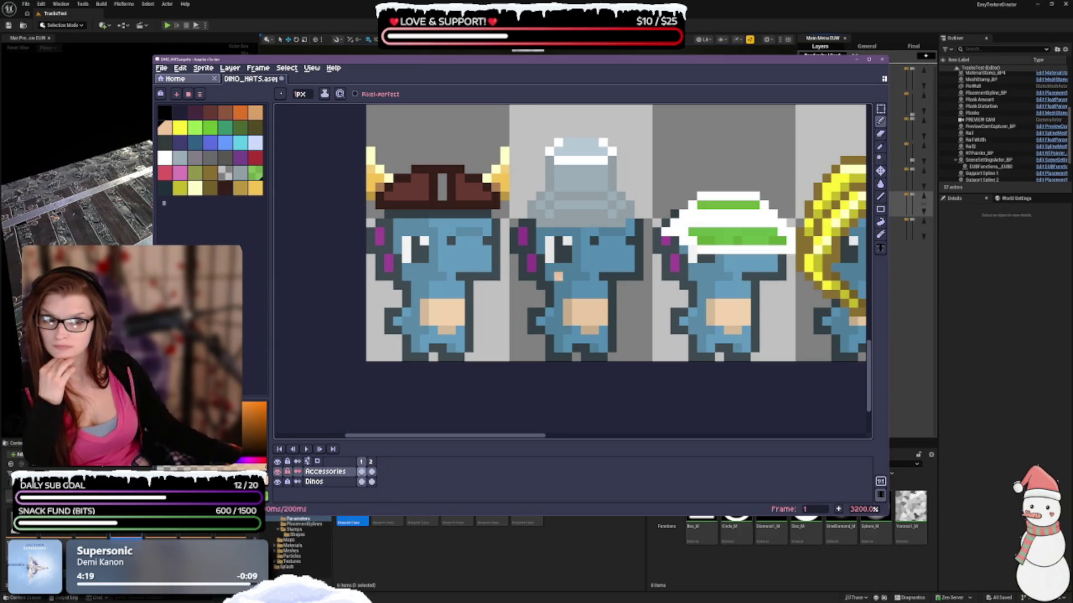
pyautogui.scroll(3, 572, 268)
pyautogui.hscroll(2, 572, 268)
pyautogui.scroll(-1, 464, 341)
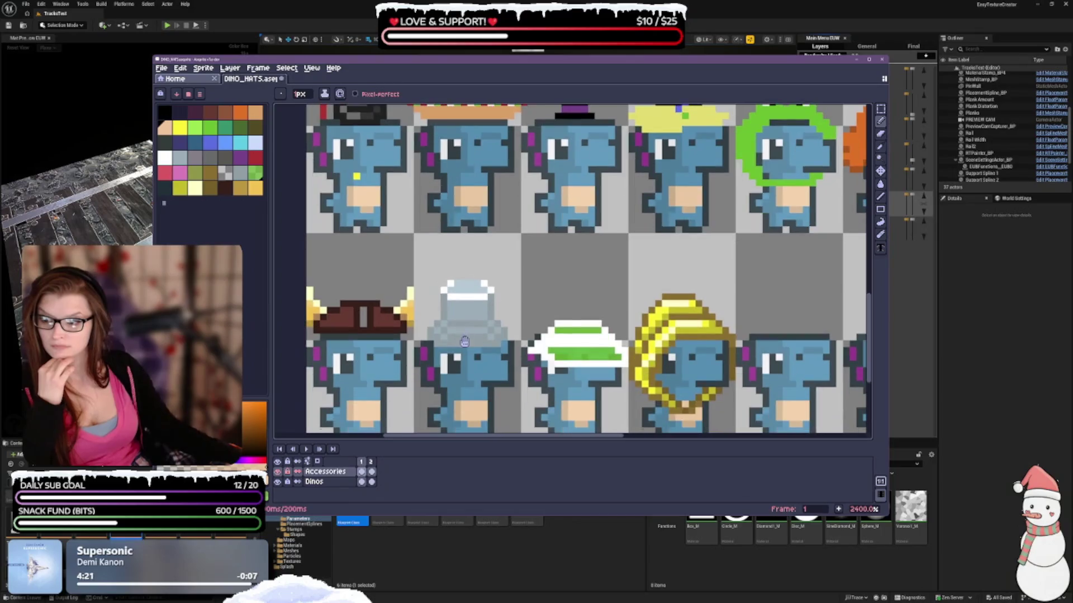
pyautogui.scroll(-2, 464, 341)
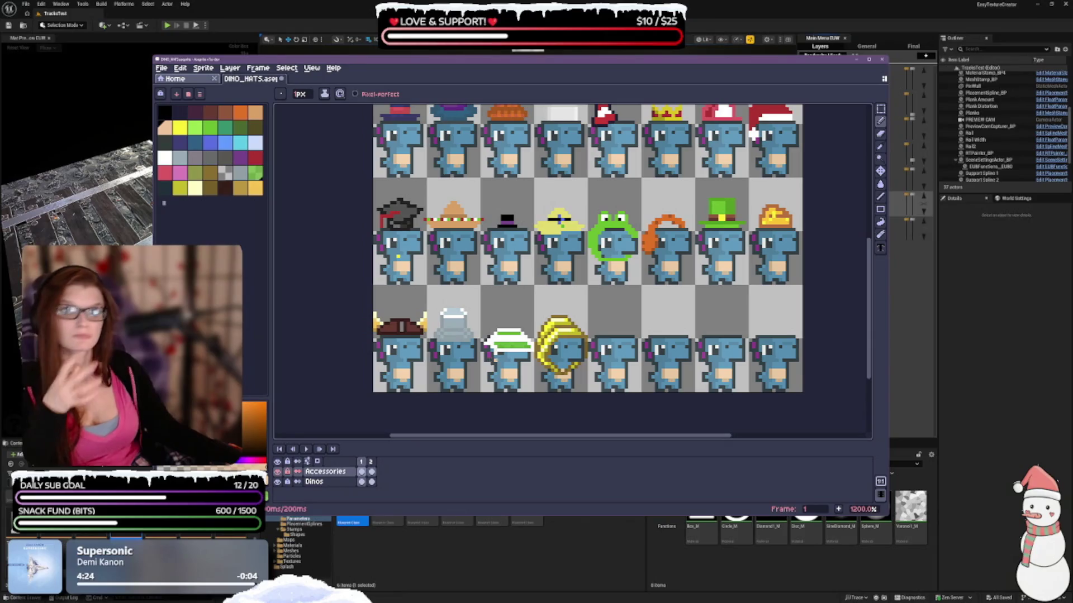
pyautogui.scroll(-2, 572, 269)
pyautogui.hscroll(1, 572, 268)
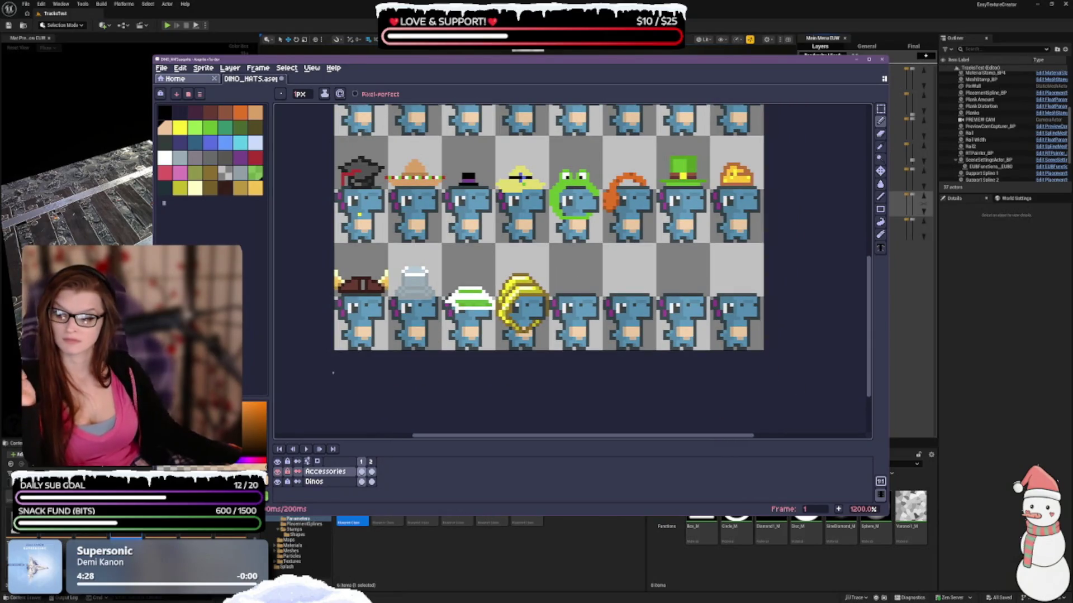
pyautogui.scroll(3, 344, 291)
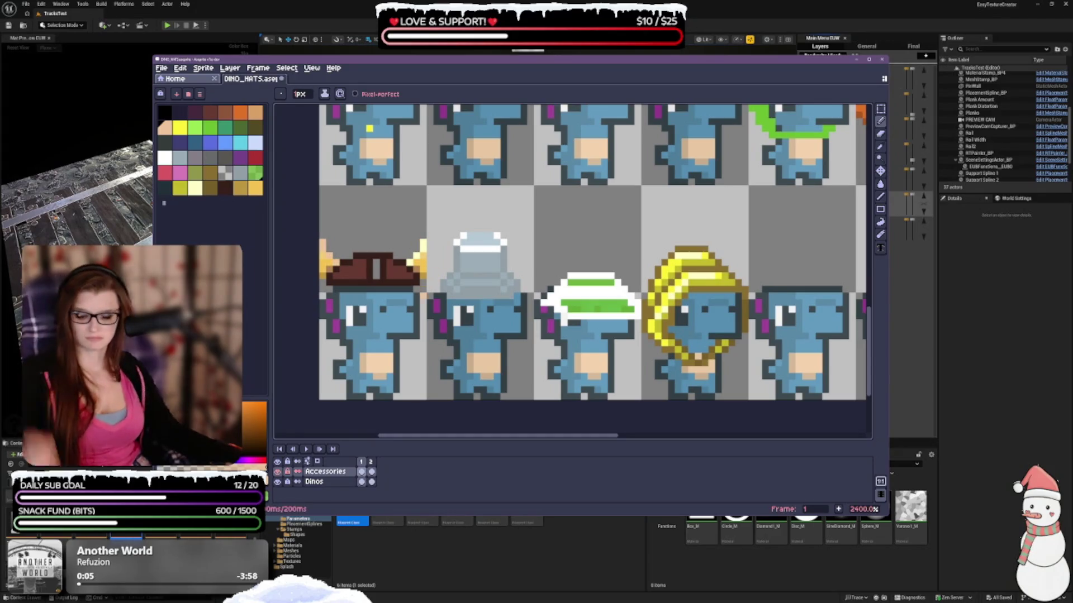
pyautogui.hotkey('ctrl', 'z')
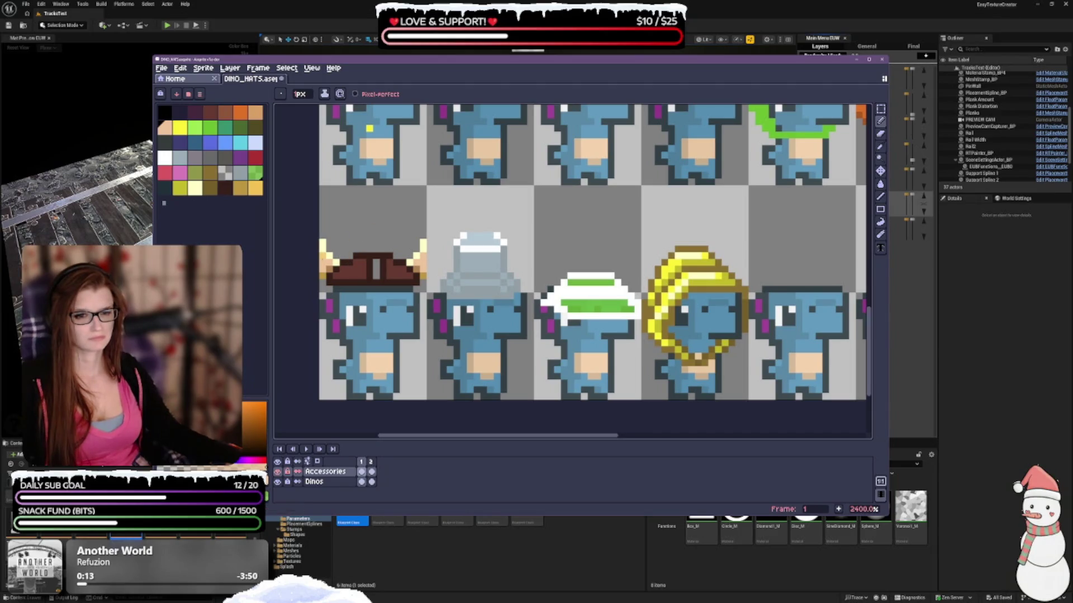
pyautogui.scroll(-2, 393, 238)
pyautogui.scroll(-2, 393, 238)
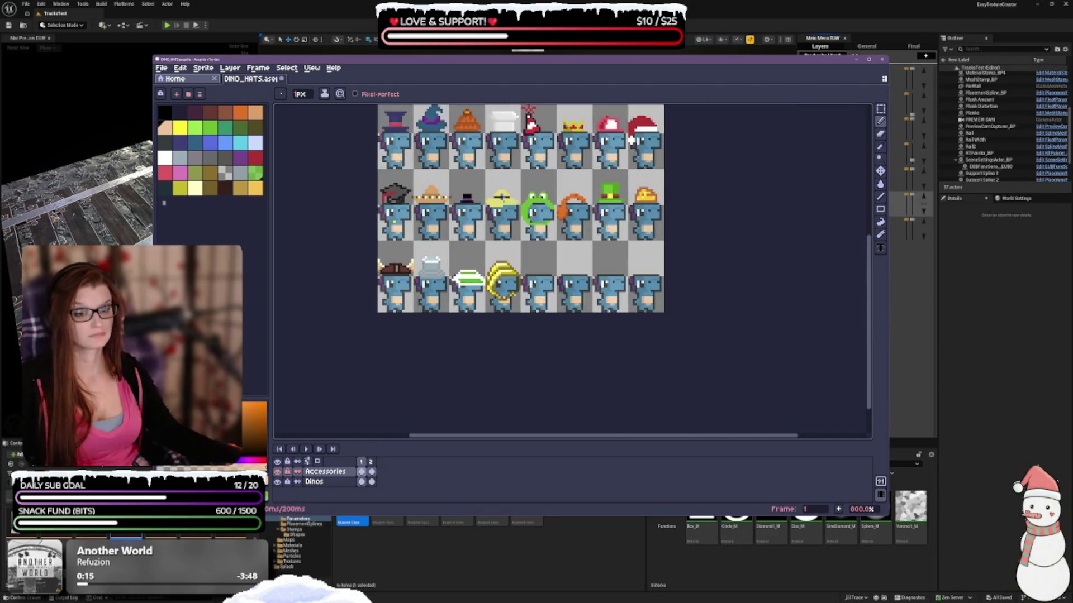
pyautogui.scroll(1, 393, 239)
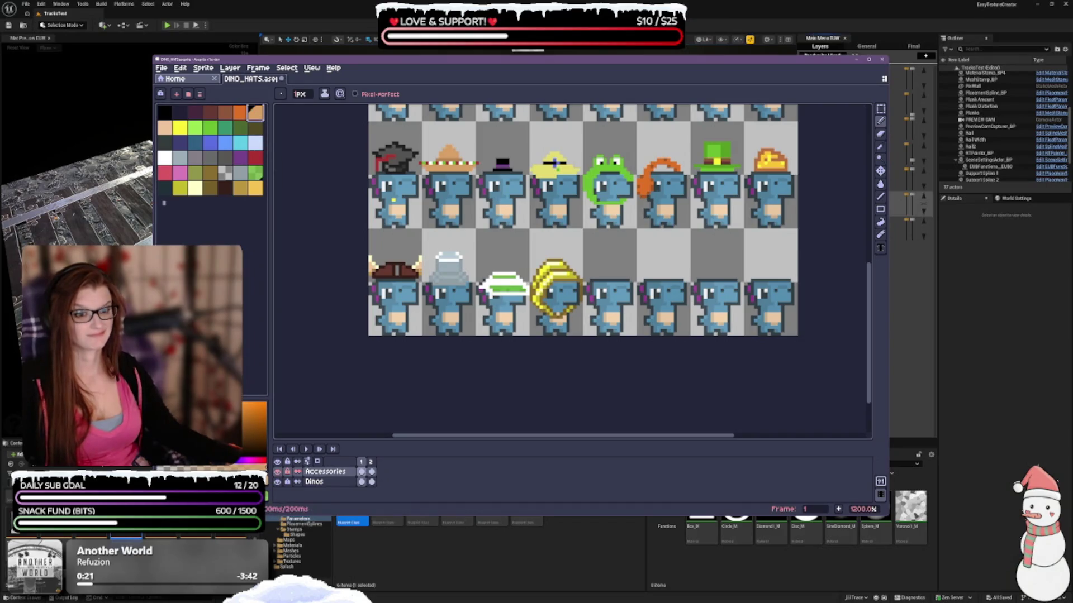
pyautogui.scroll(3, 414, 265)
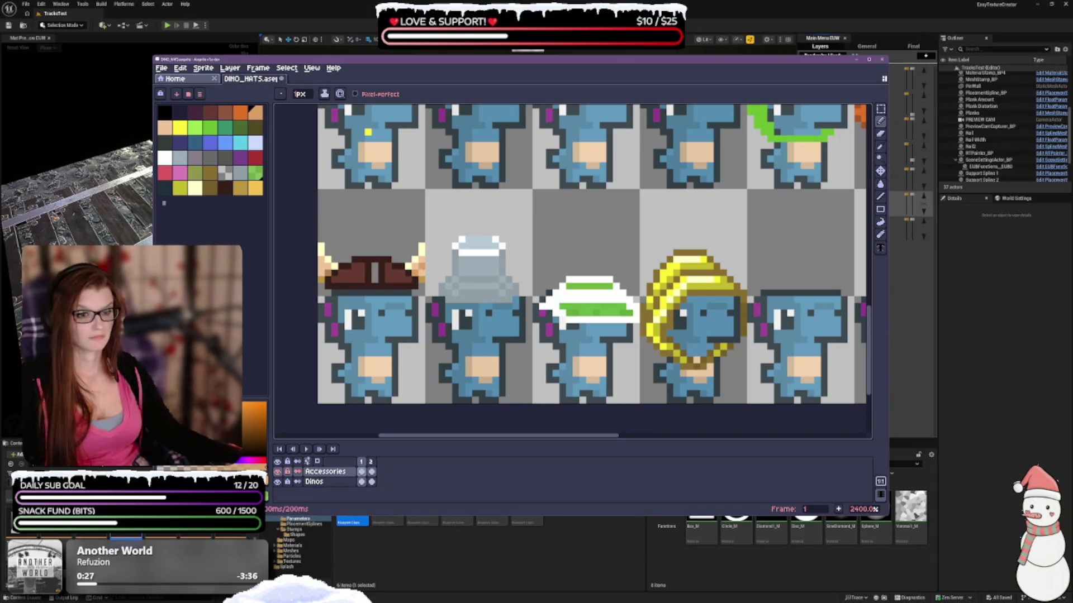
pyautogui.scroll(-3, 556, 162)
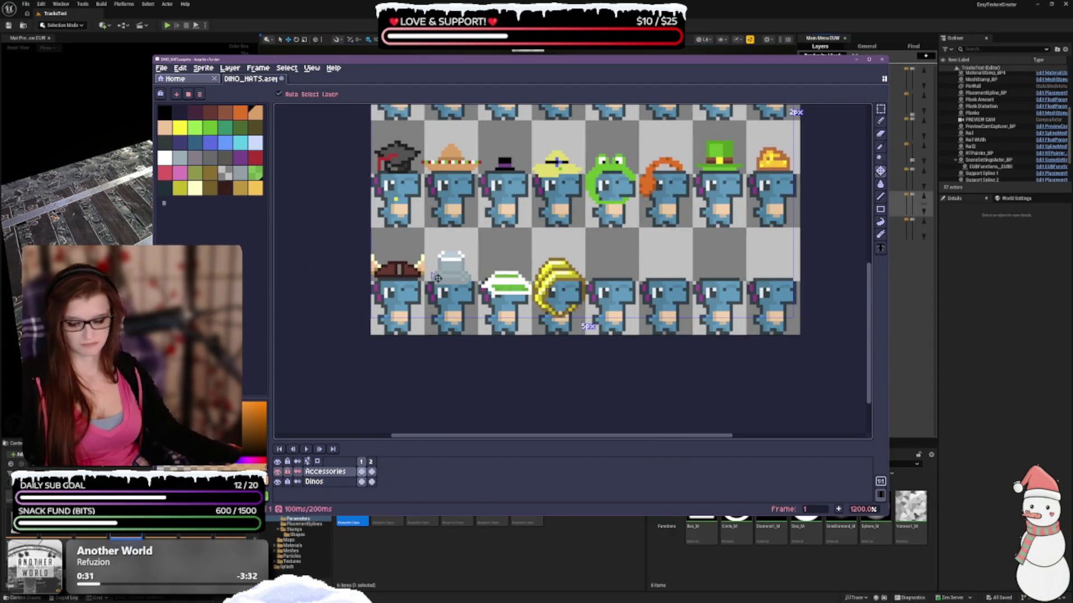
# Step: Undo a pencil stroke, make gold the drawing colour, then undo two more strokes
pyautogui.hotkey('ctrl', 'z')
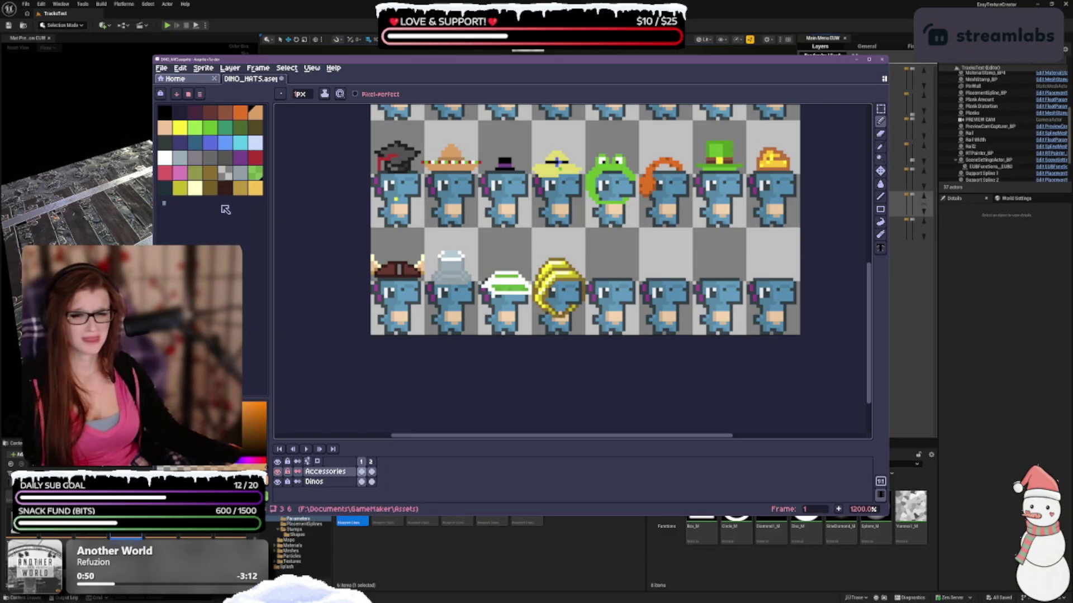
pyautogui.scroll(3, 392, 294)
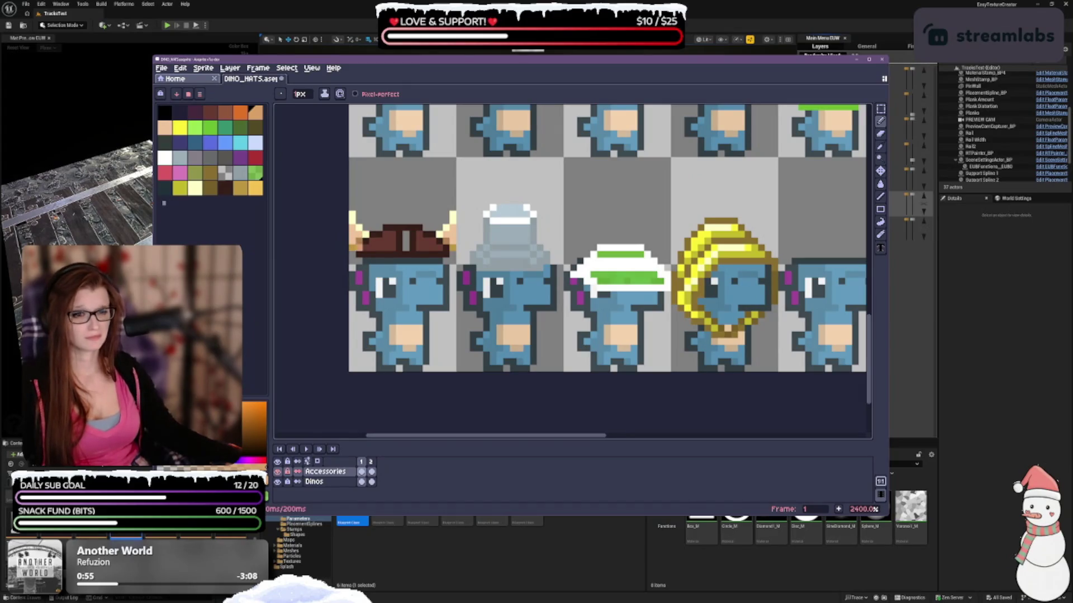
pyautogui.click(241, 188)
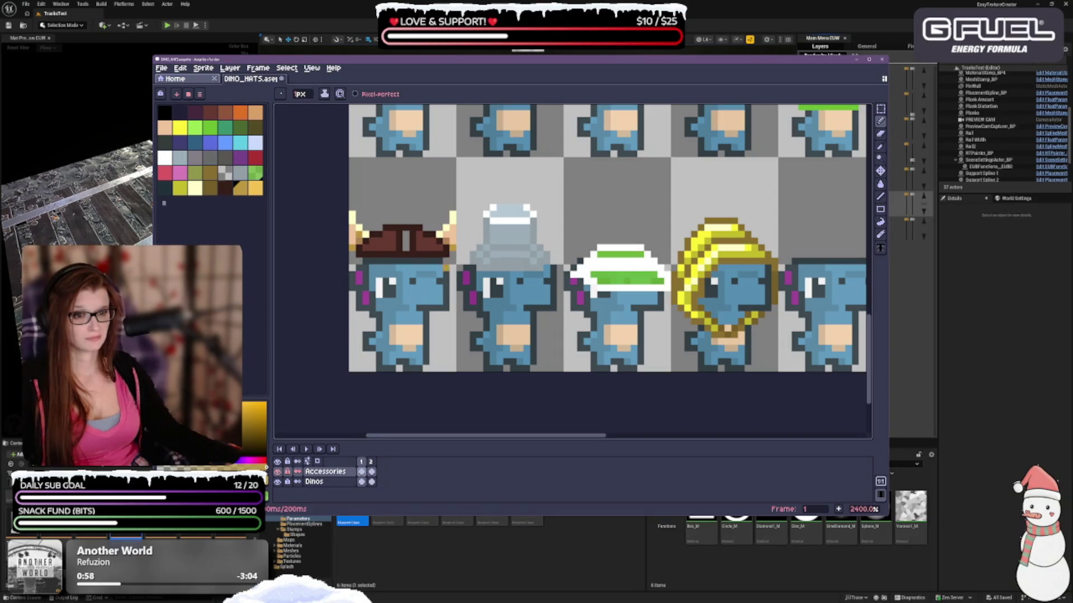
pyautogui.scroll(-3, 447, 268)
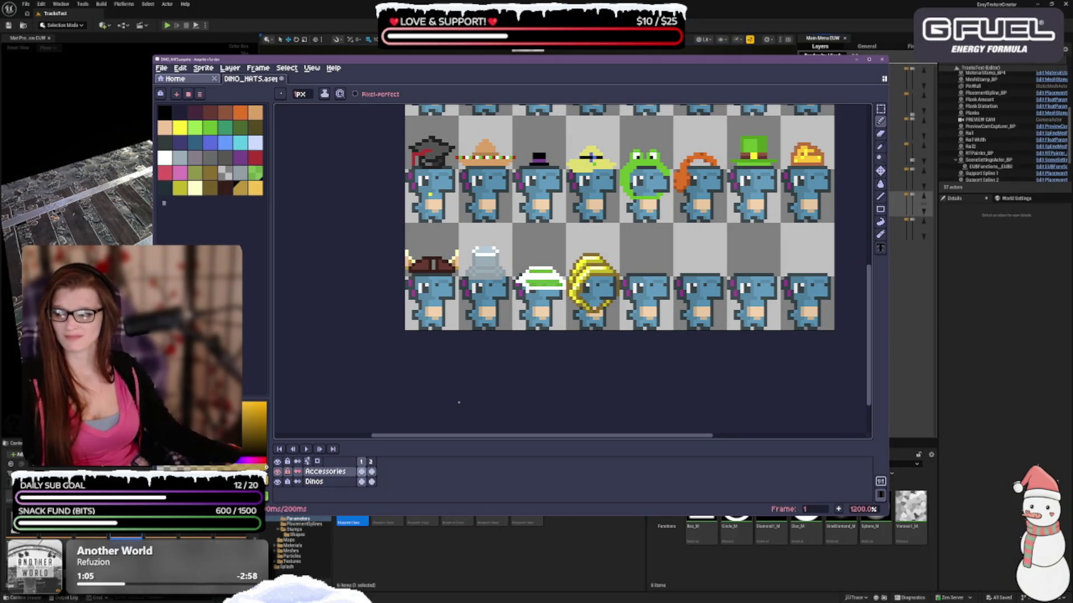
pyautogui.hotkey('ctrl', 'z')
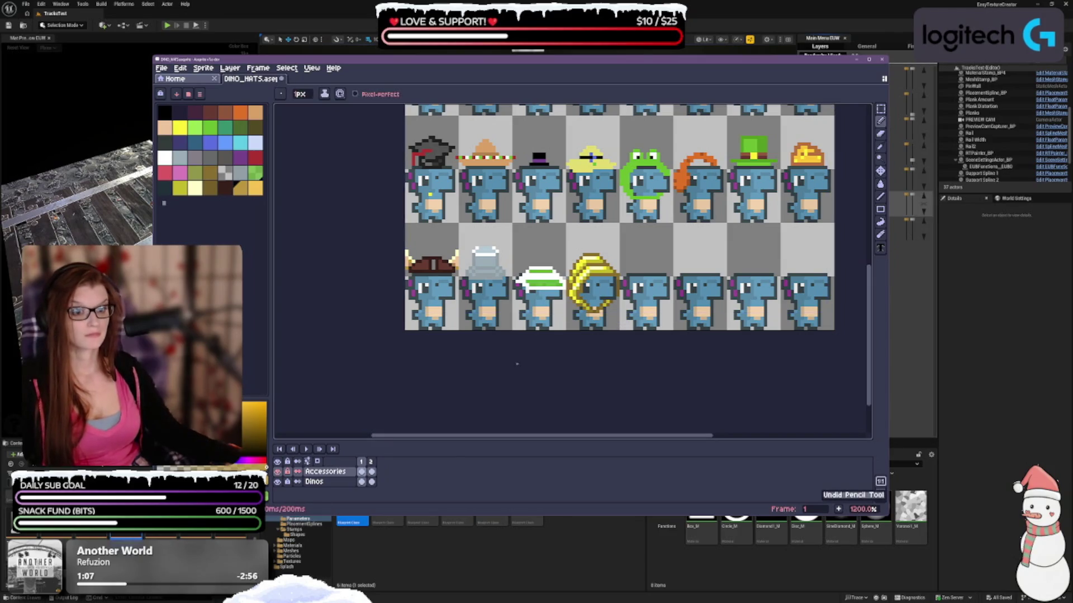
pyautogui.hotkey('ctrl', 'z')
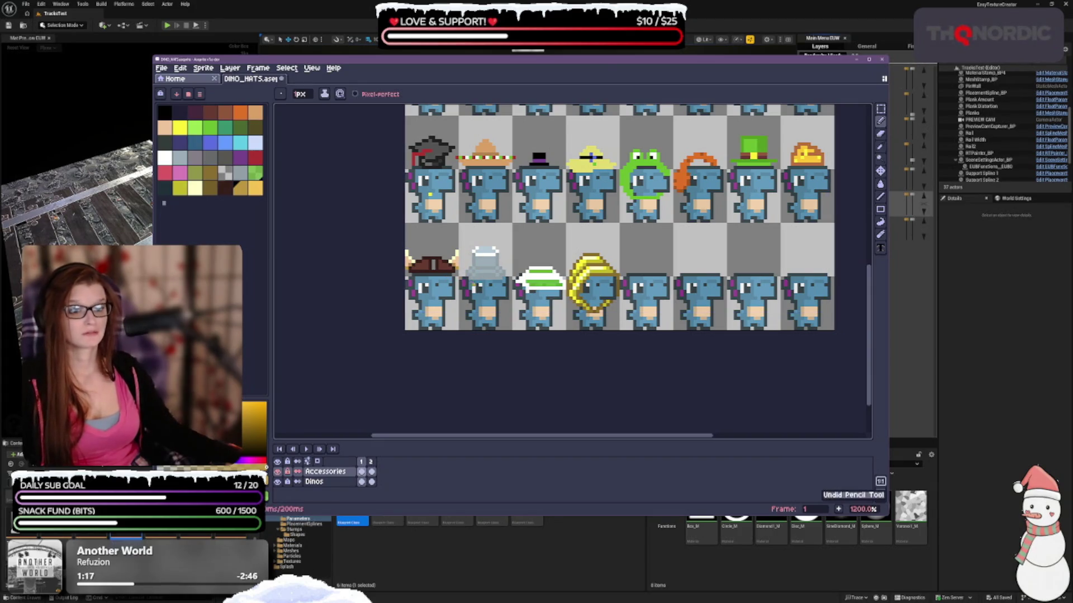
pyautogui.scroll(-1, 423, 273)
pyautogui.scroll(2, 556, 363)
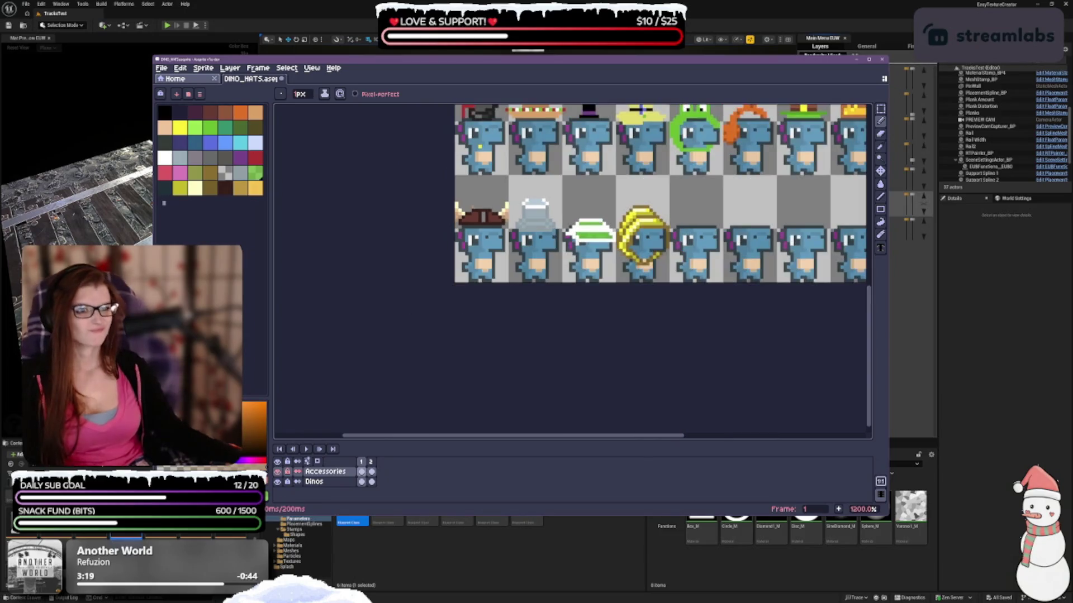
pyautogui.scroll(-1, 506, 307)
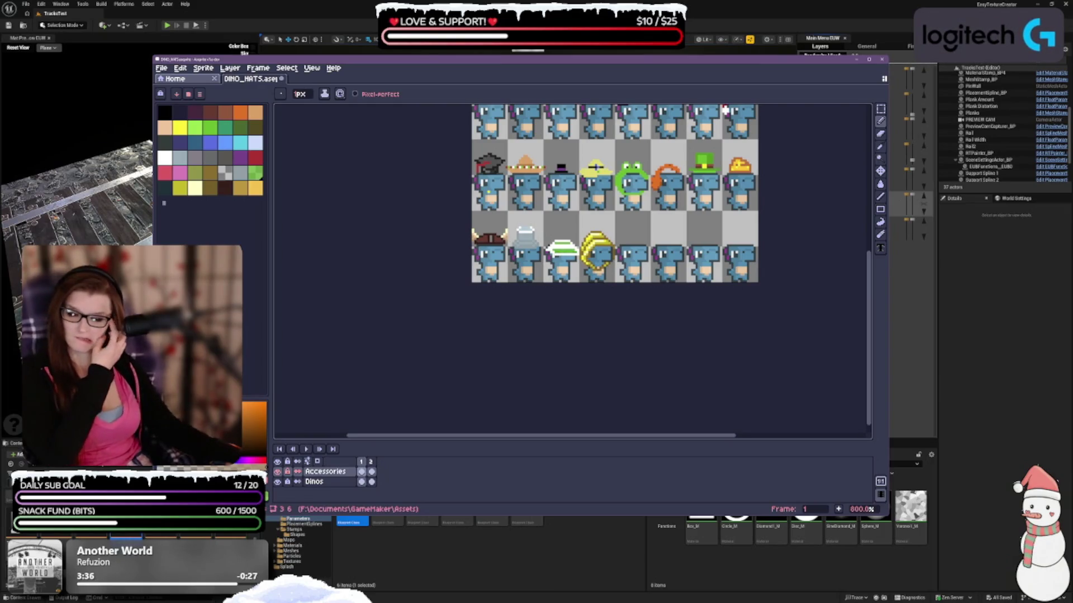
# Step: Pick dark brown as the drawing colour and bring the upper rows of hatted dinos into view
pyautogui.click(225, 188)
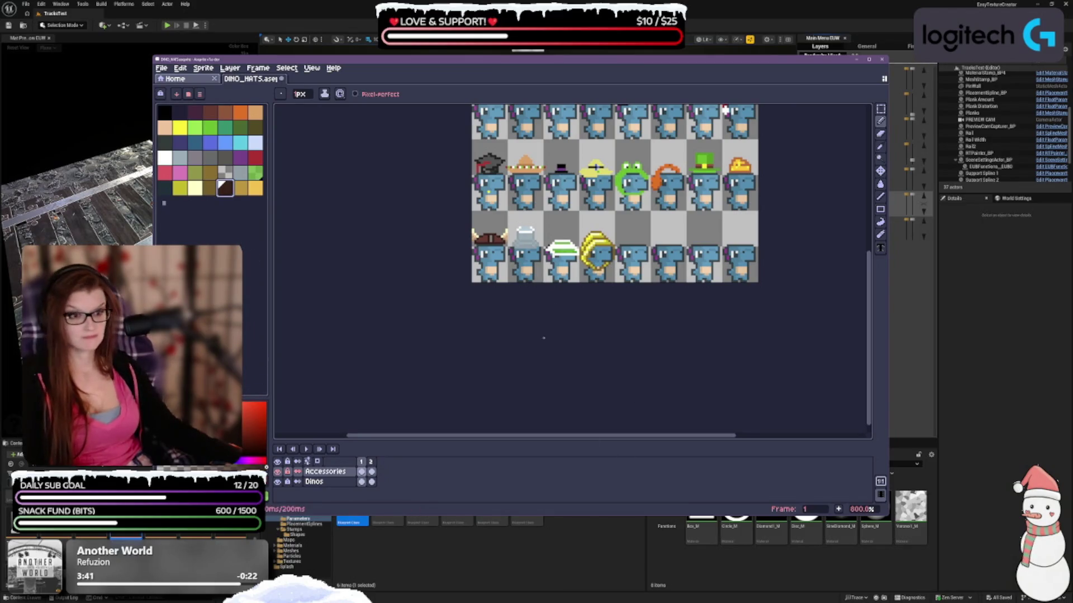
pyautogui.scroll(3, 491, 257)
pyautogui.moveTo(420, 277); pyautogui.dragTo(408, 307)
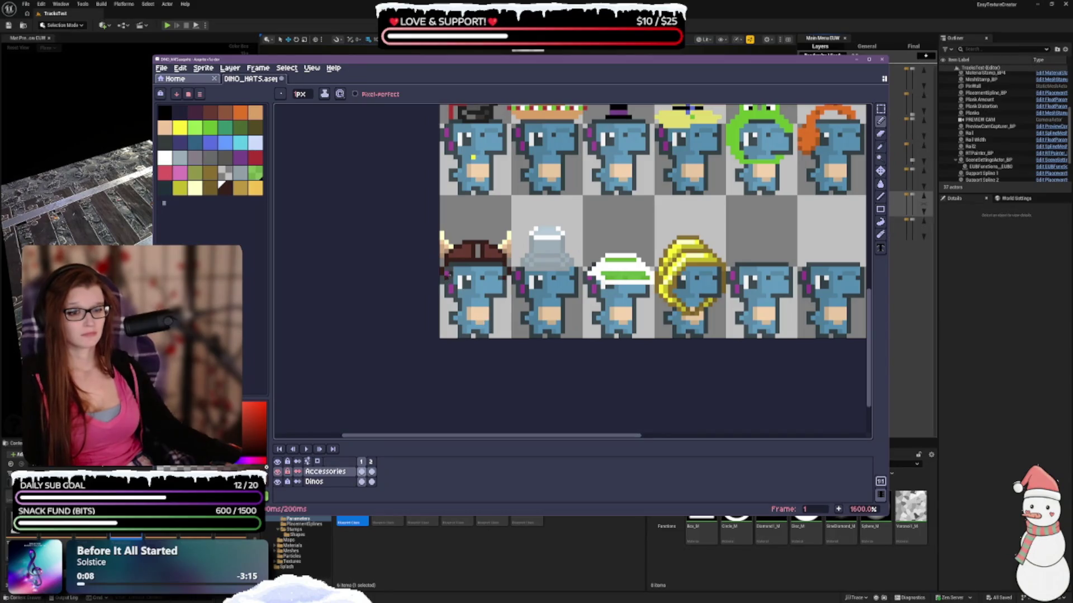
# Step: Try a dark brown line across the viking-hat dino's head, then undo it and clear the face
pyautogui.moveTo(449, 277); pyautogui.dragTo(482, 273)
pyautogui.press('v')
pyautogui.press('b')
pyautogui.moveTo(460, 276); pyautogui.dragTo(493, 275)
pyautogui.hotkey('ctrl', 'z')
pyautogui.scroll(-2, 543, 260)
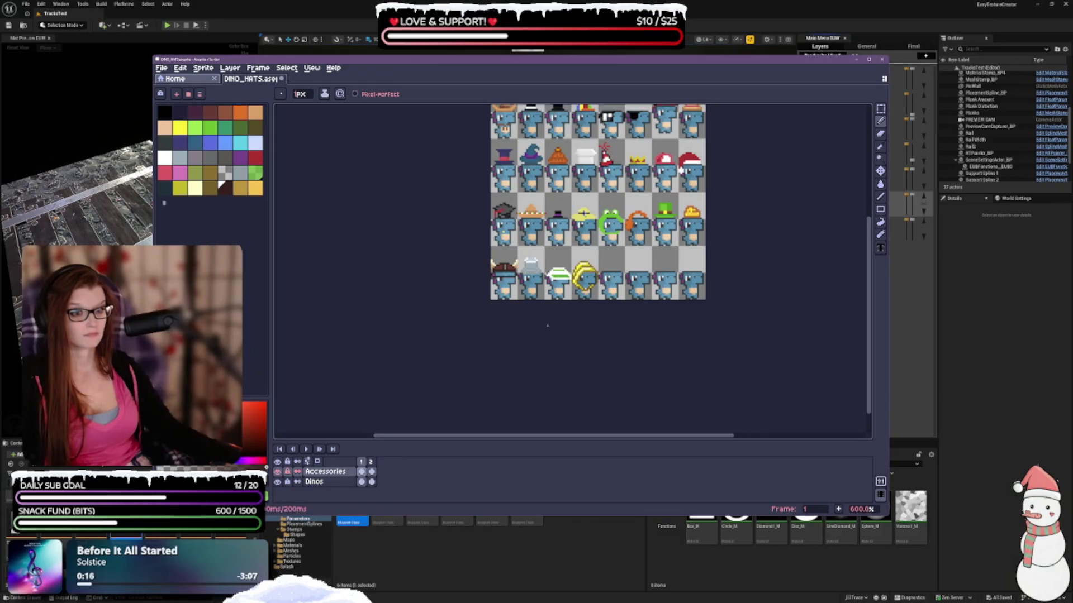
pyautogui.scroll(2, 561, 299)
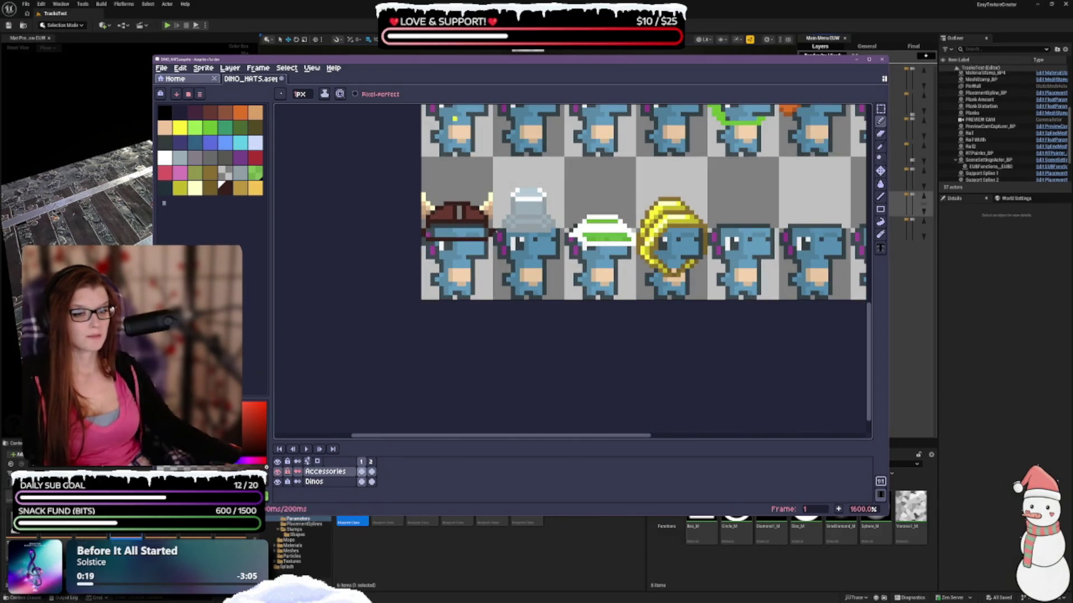
pyautogui.scroll(1, 486, 215)
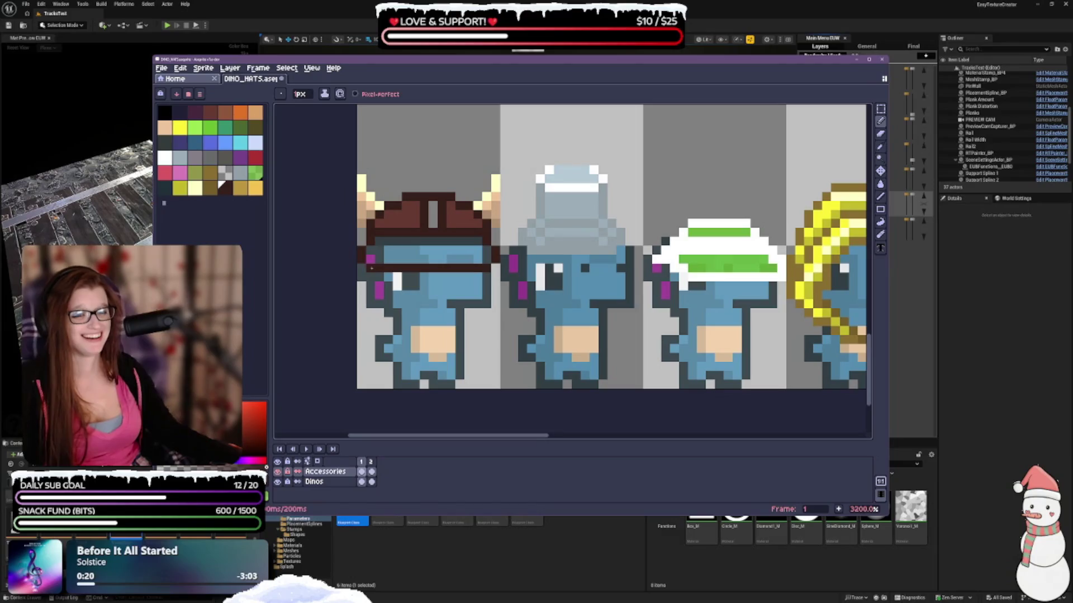
pyautogui.moveTo(369, 268); pyautogui.dragTo(481, 272)
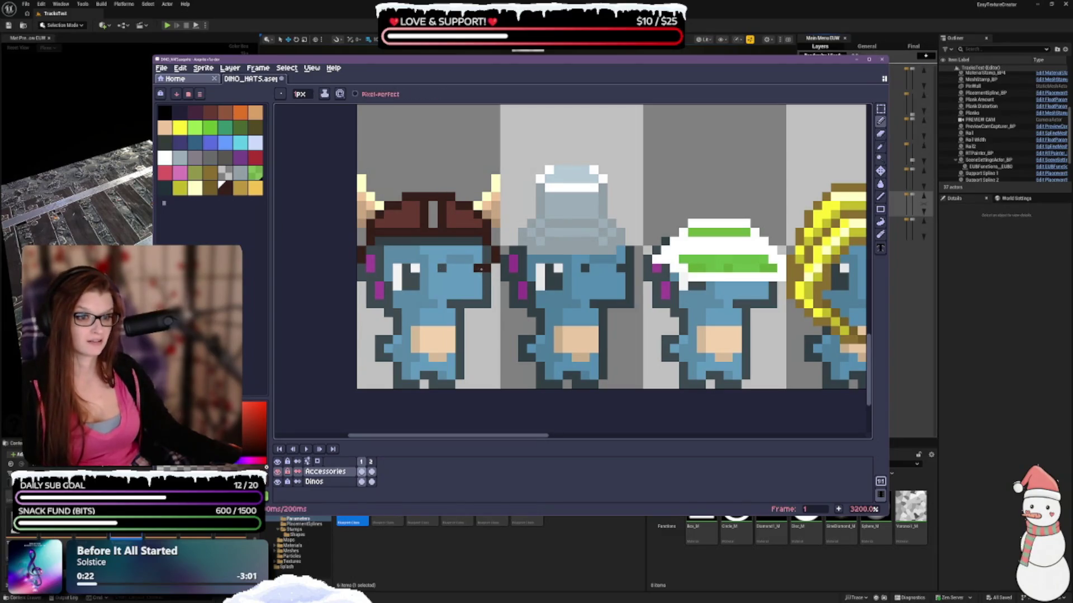